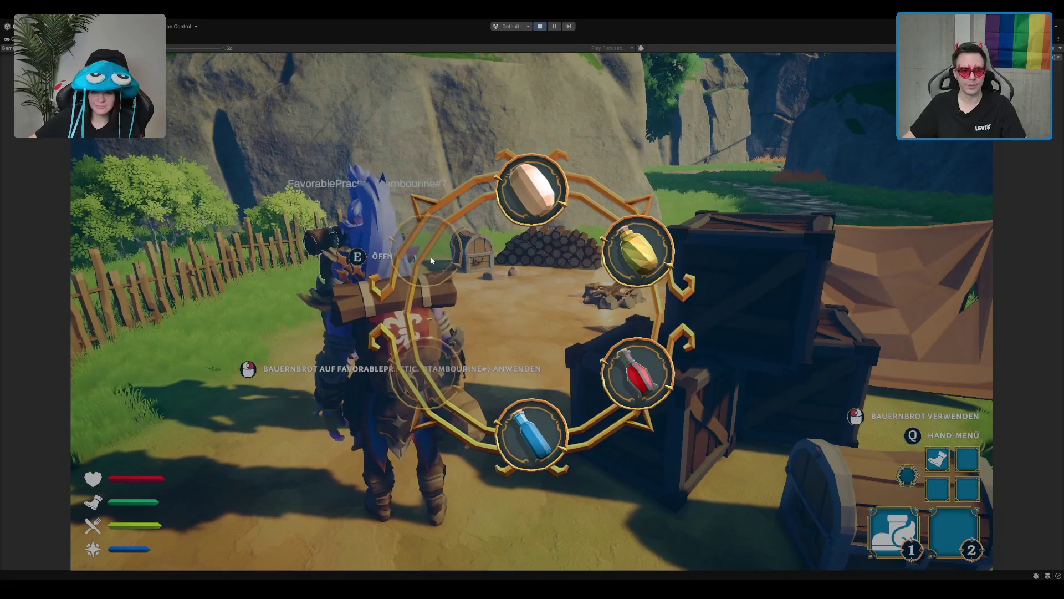
Close the item wheel, walk back toward the other player, and check the Bauernbrot in the inventory.
{"action": "key", "text": "q"}
{"action": "key", "text": "s"}
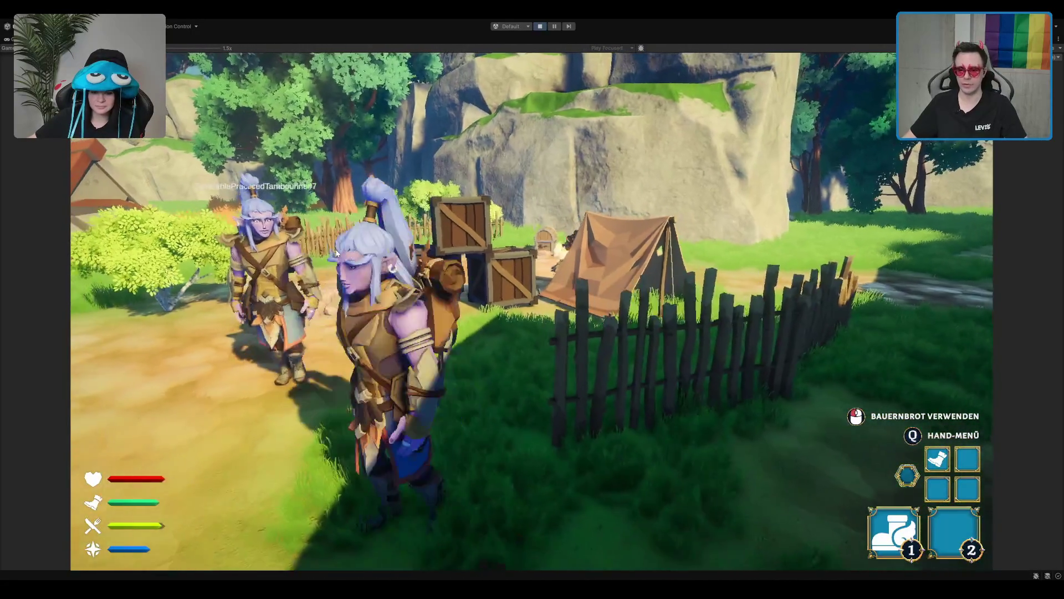
{"action": "key", "text": "w"}
{"action": "key", "text": "w"}
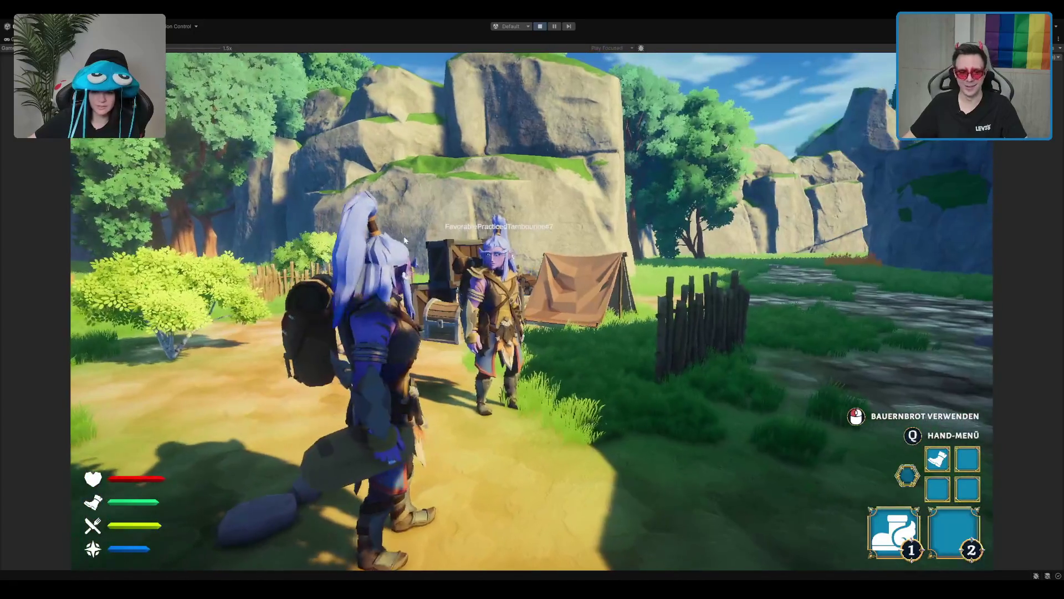
{"action": "key", "text": "d"}
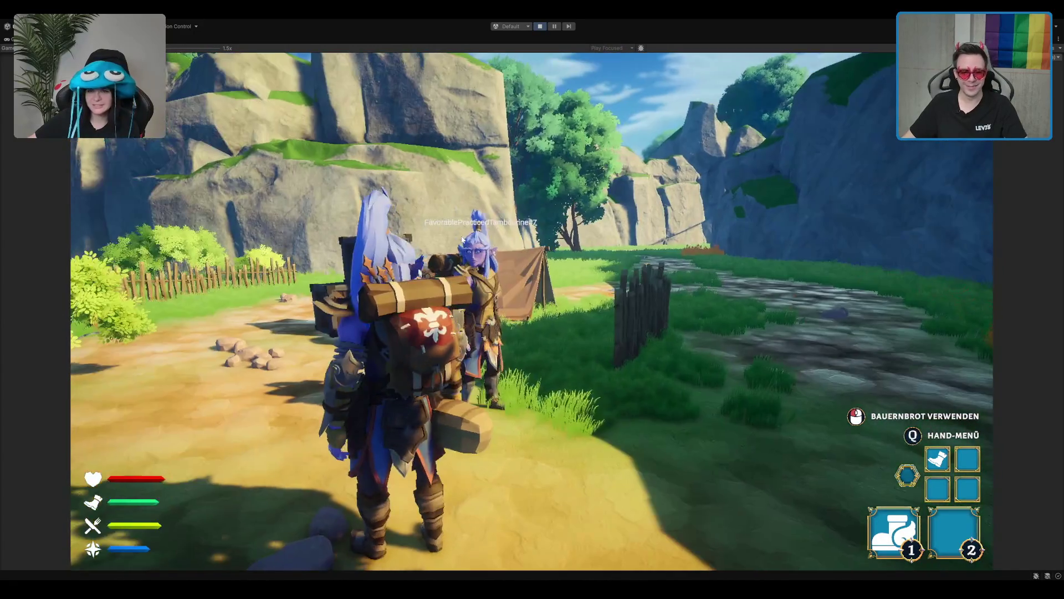
{"action": "key", "text": "i"}
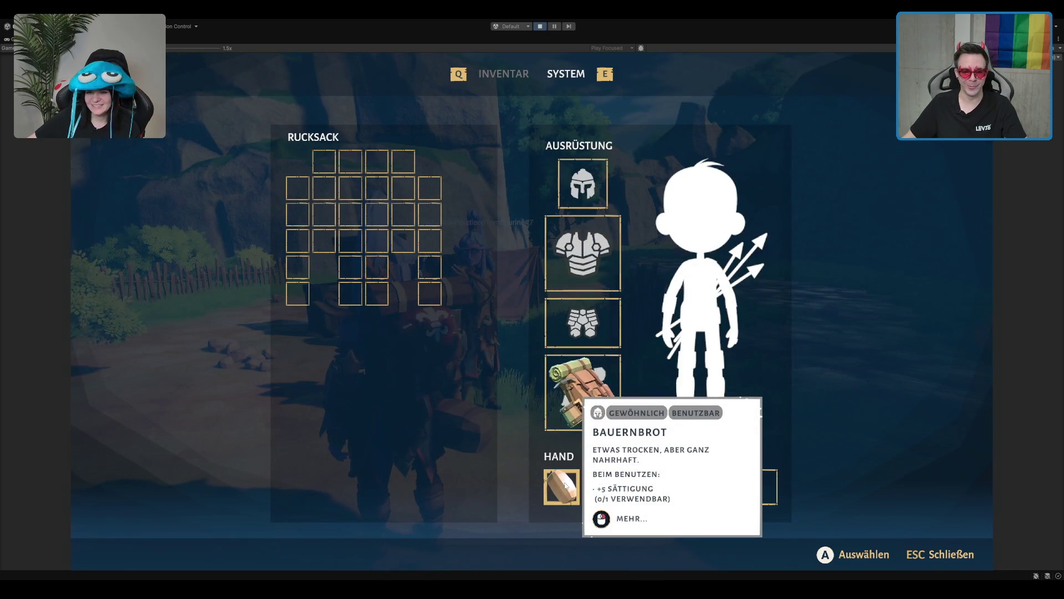
{"action": "key", "text": "Escape"}
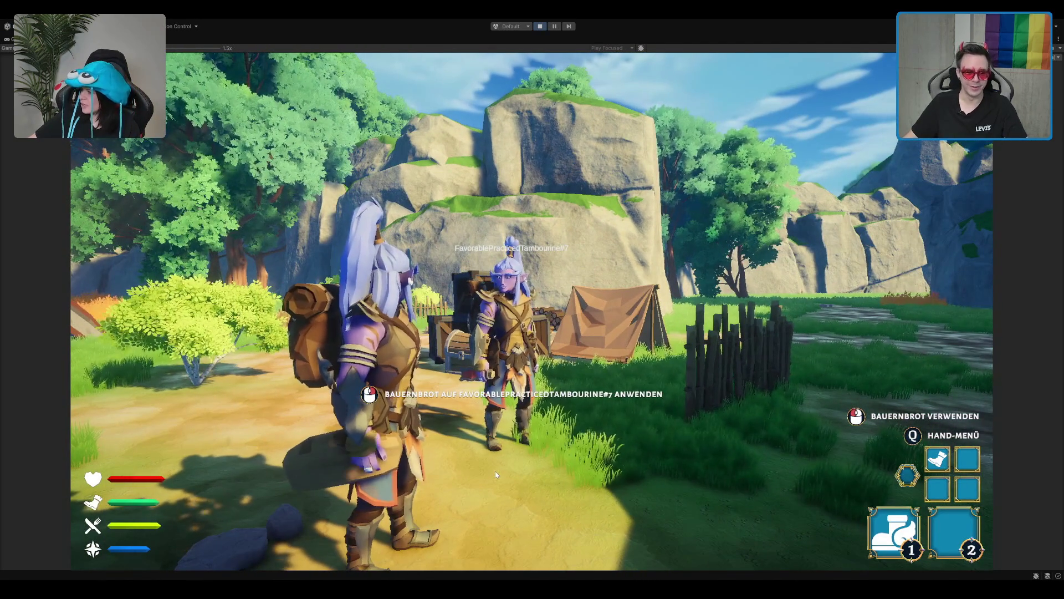
Run along the rocky cliff path past the camp and back toward the rock wall.
{"action": "key", "text": "w"}
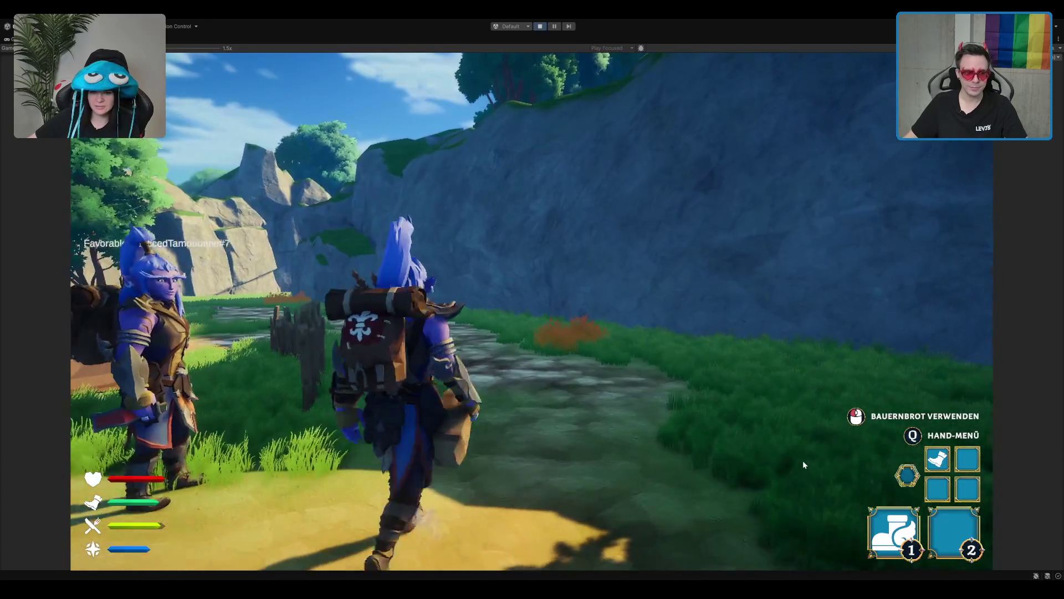
{"action": "key", "text": "a"}
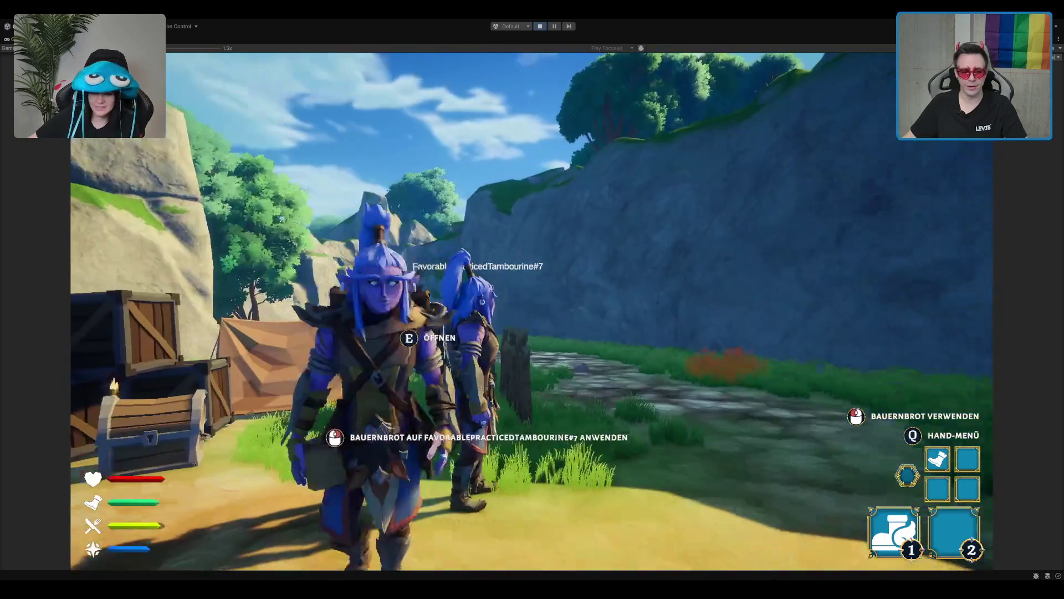
{"action": "key", "text": "w"}
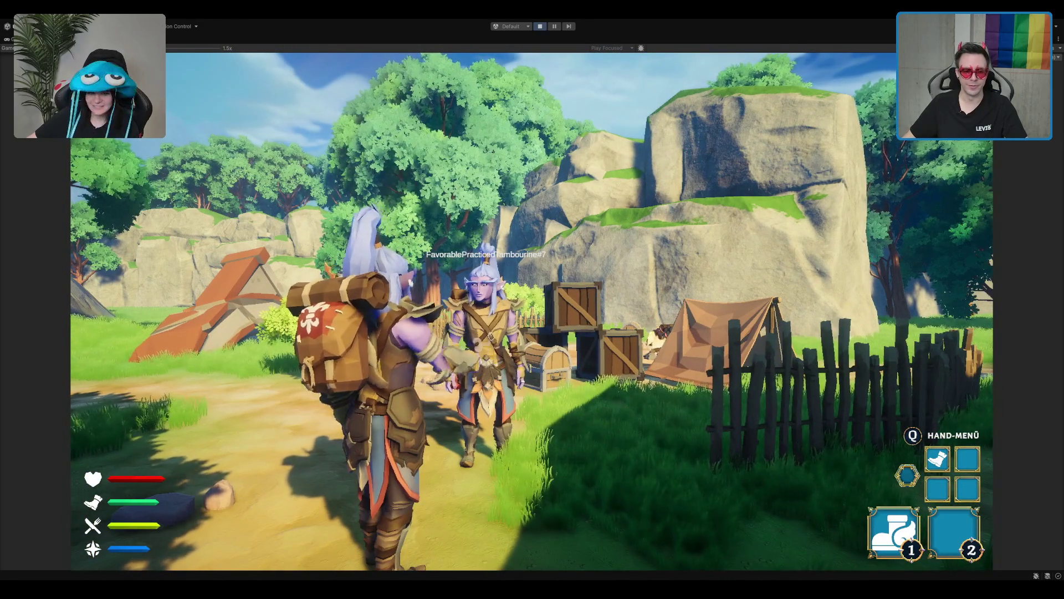
{"action": "key", "text": "w"}
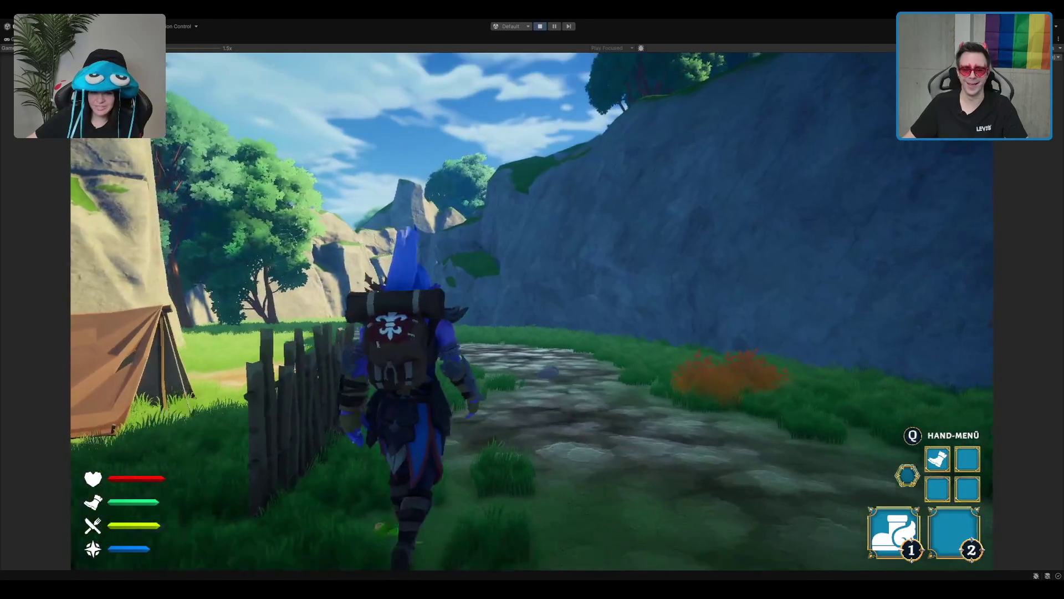
{"action": "key", "text": "s"}
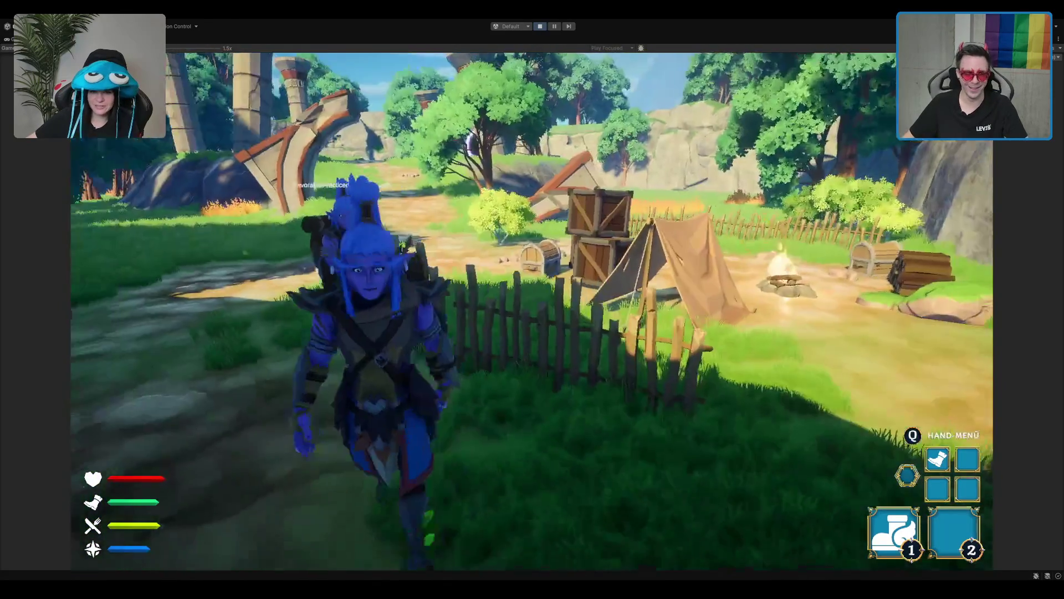
{"action": "key", "text": "s"}
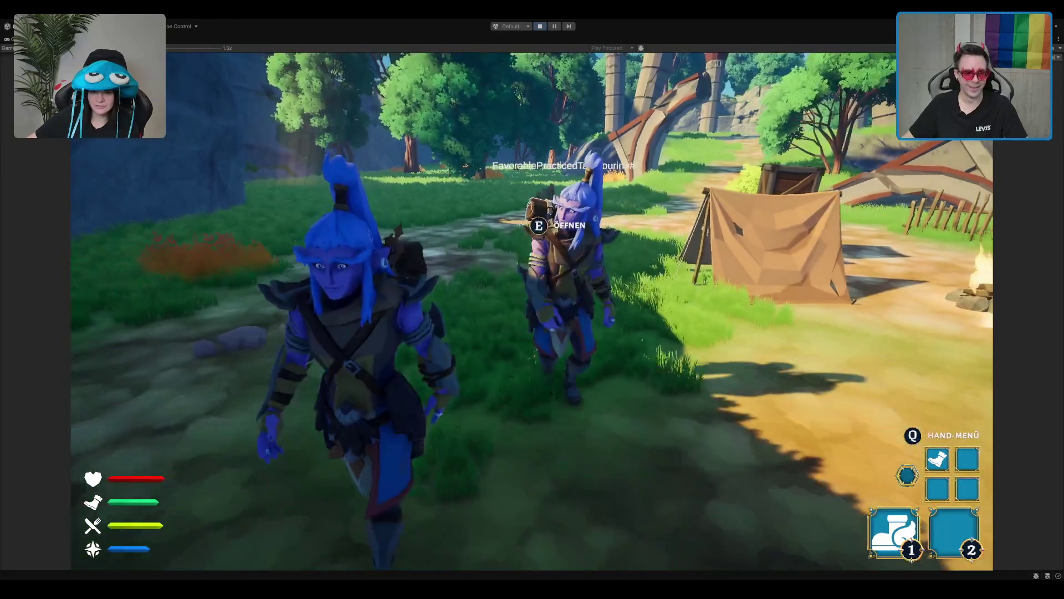
{"action": "key", "text": "w"}
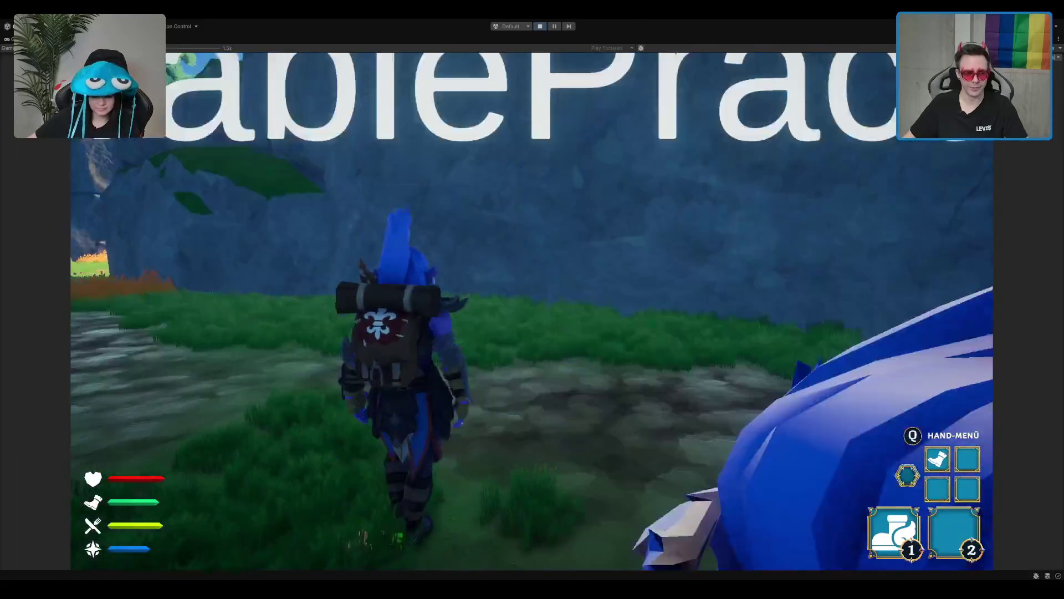
{"action": "key", "text": "w"}
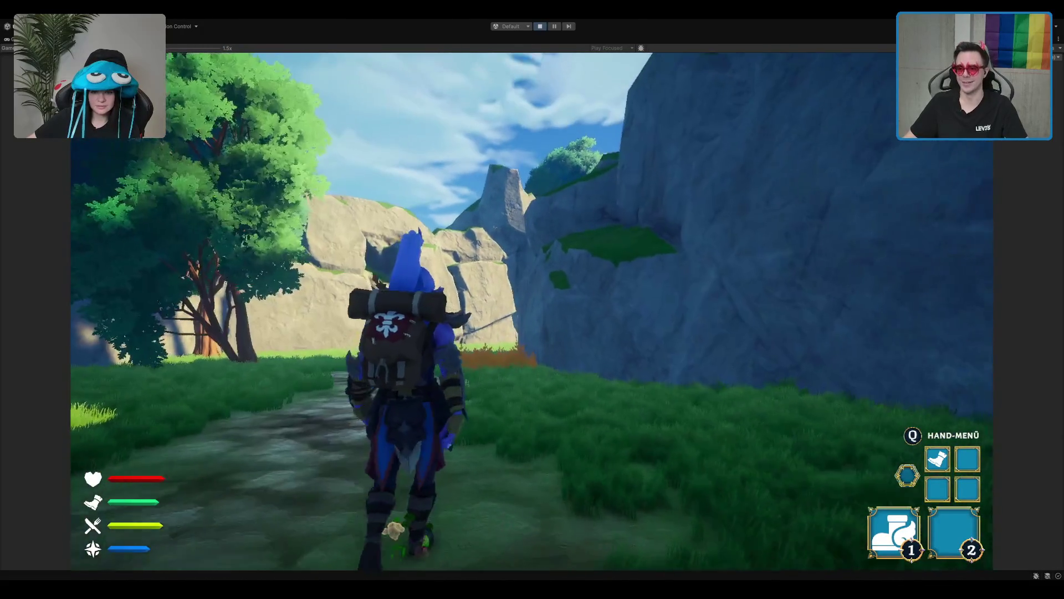
Leap at the blue rock wall, then run past it into the valley.
{"action": "key", "text": "space"}
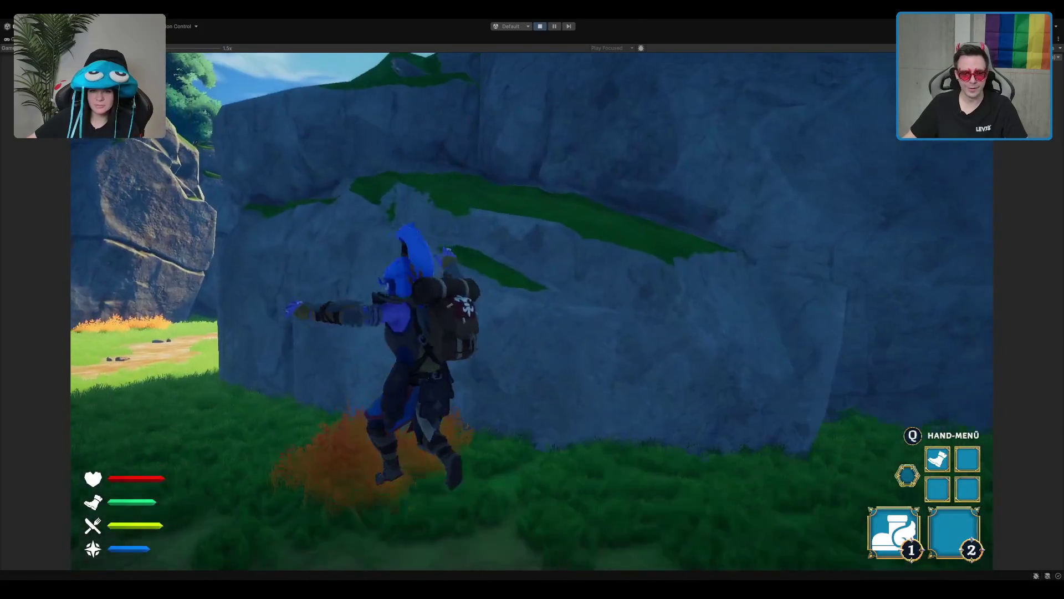
{"action": "key", "text": "s"}
{"action": "key", "text": "d"}
{"action": "key", "text": "a"}
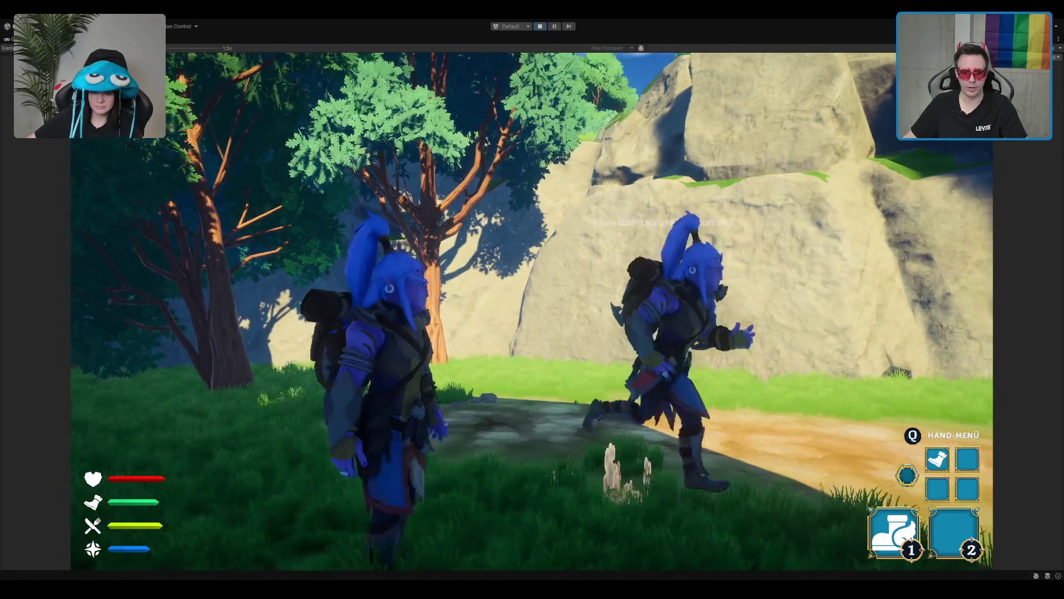
{"action": "key", "text": "d"}
{"action": "key", "text": "w"}
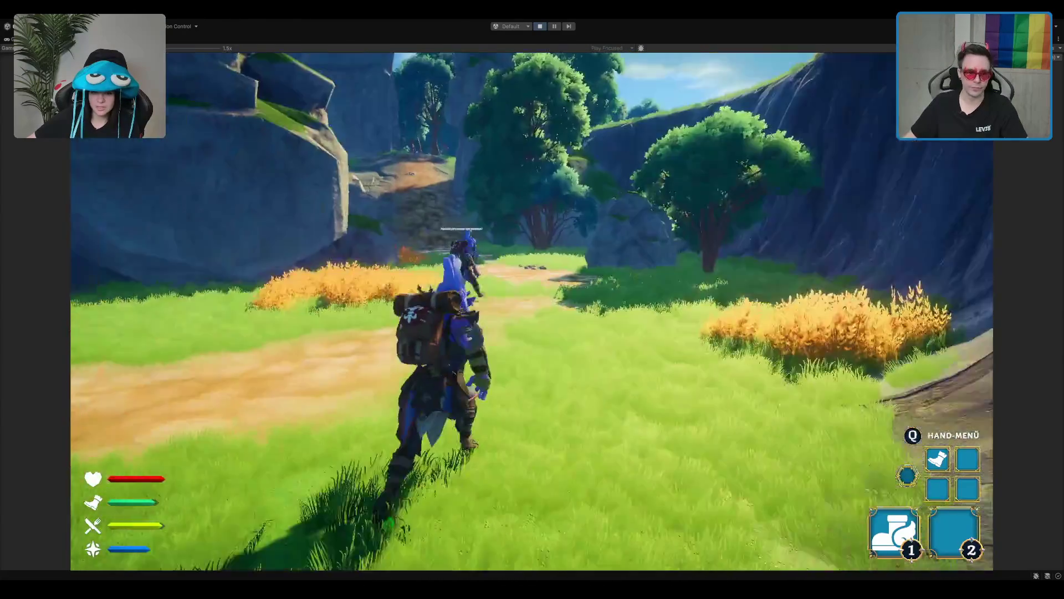
Run beside the other player through the valley to the dirt trail in the meadow.
{"action": "key", "text": "a"}
{"action": "key", "text": "w"}
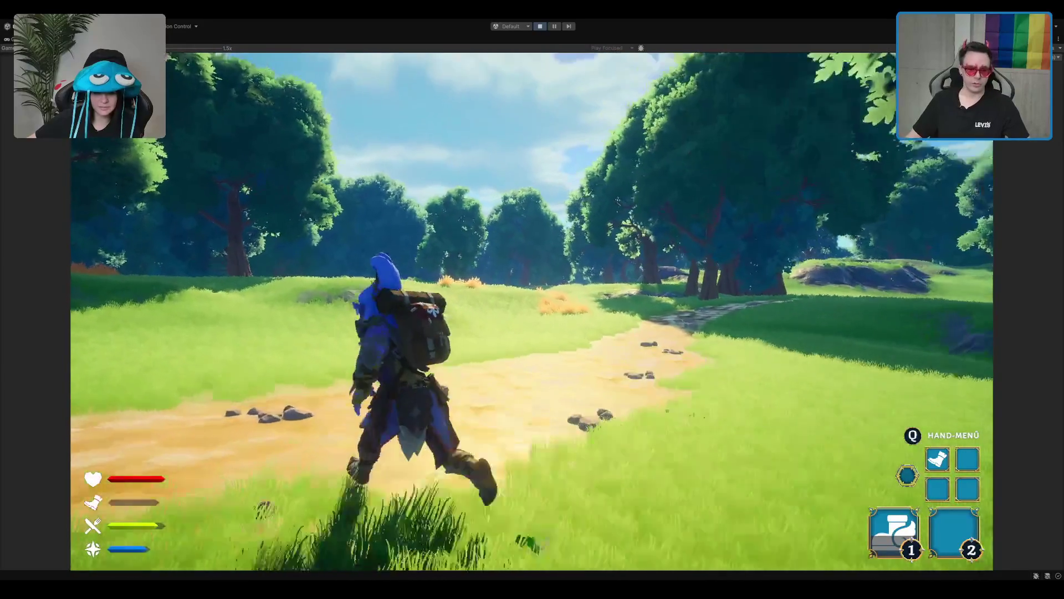
Equip the yellow Ausdauer-Trank from the hand item wheel and walk on toward the stream.
{"action": "key", "text": "Tab"}
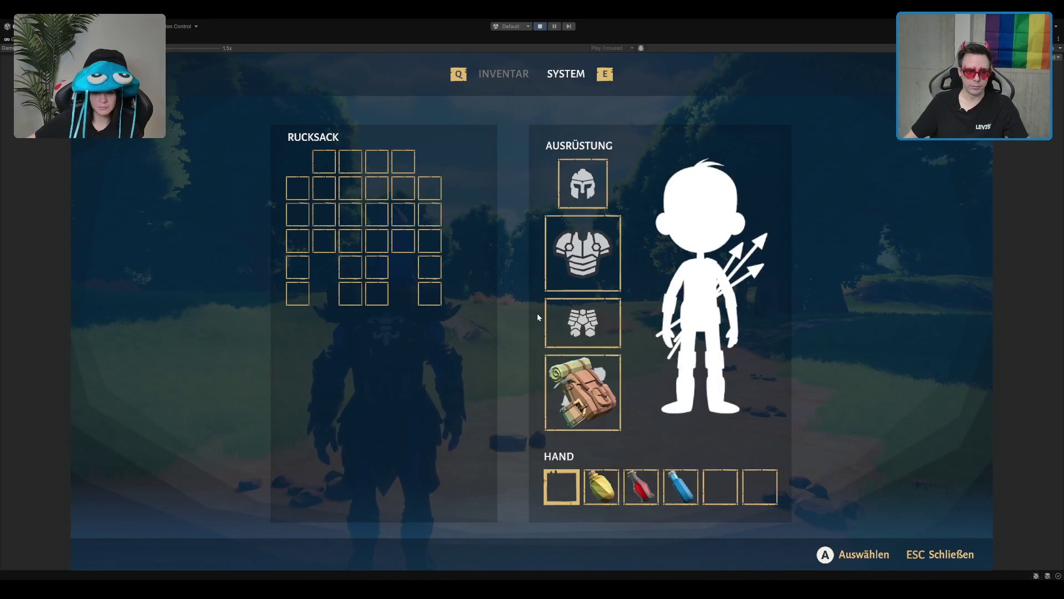
{"action": "key", "text": "Escape"}
{"action": "key", "text": "q"}
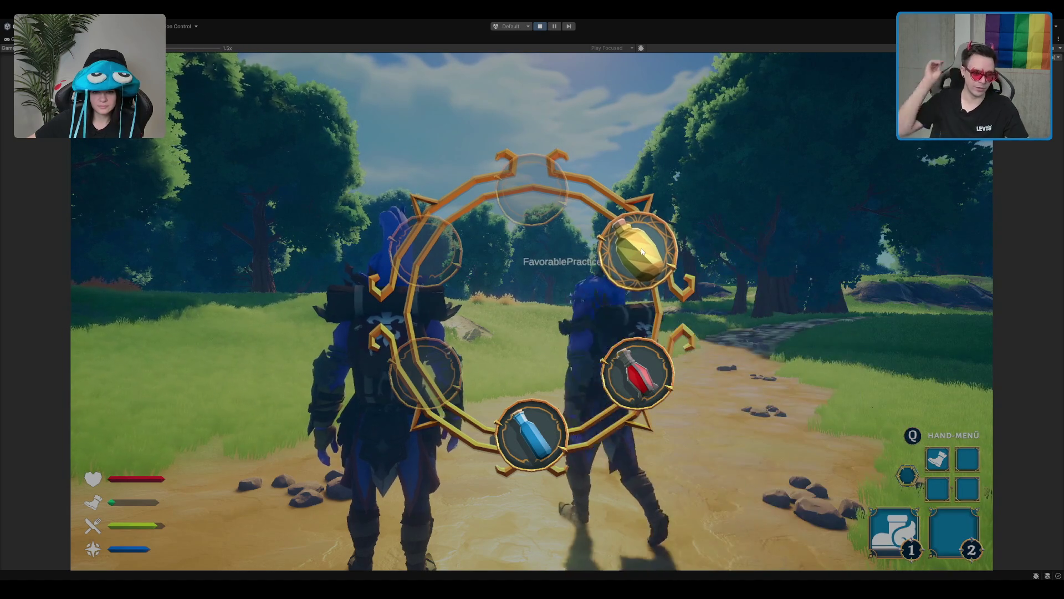
{"action": "left_click", "coordinate": [642, 252]}
{"action": "key", "text": "w"}
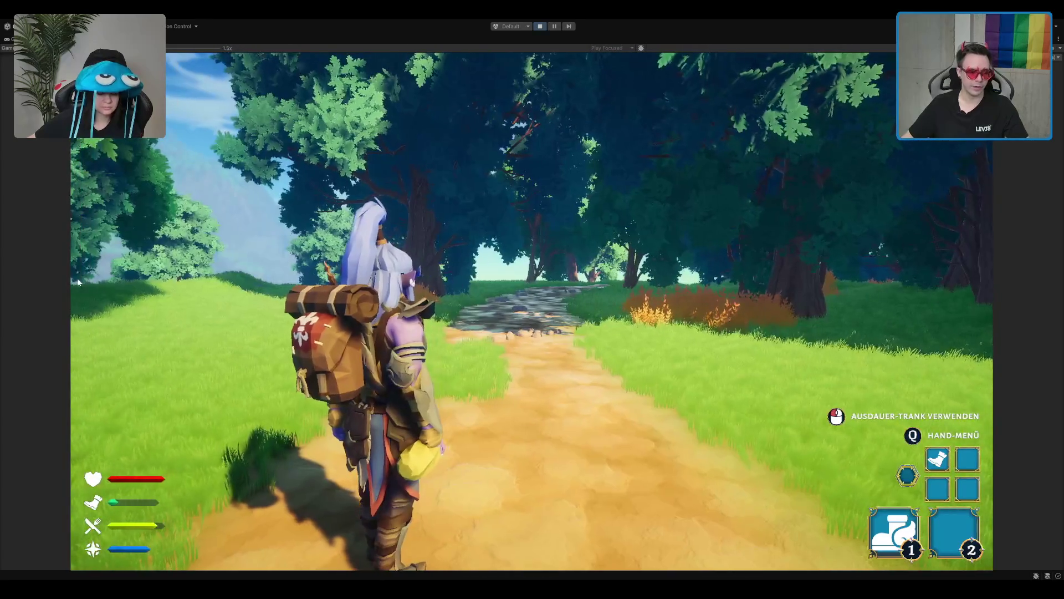
{"action": "key", "text": "w"}
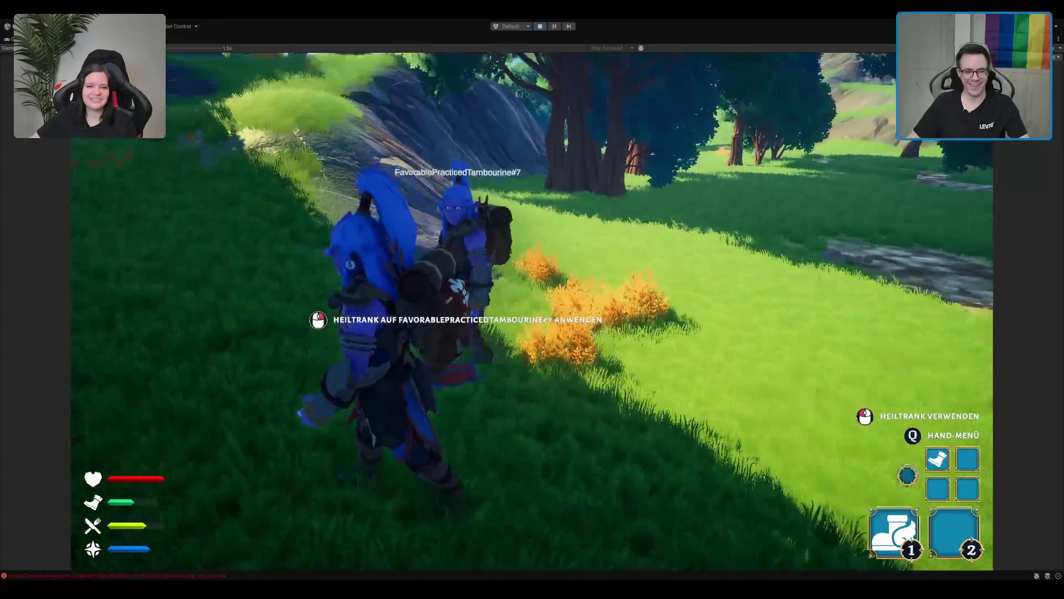
Show the inventory with the red Heiltrank and blue potion in the hand slots.
{"action": "key", "text": "Tab"}
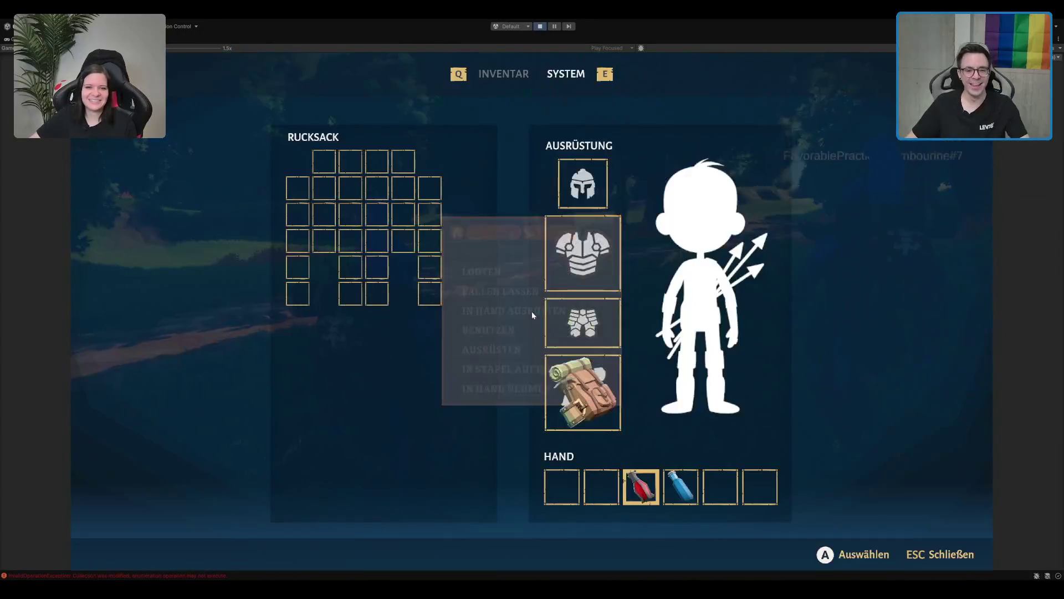
Close the Inventar screen and resume playing beside the other player.
{"action": "key", "text": "Escape"}
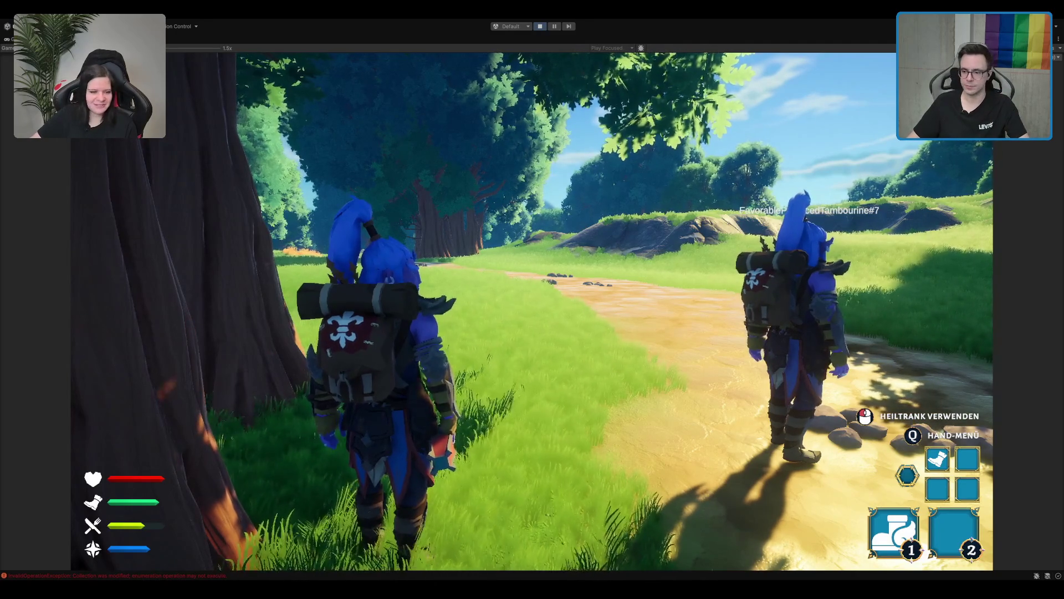
Walk the character back and forth along the forest path.
{"action": "key", "text": "w"}
{"action": "key", "text": "w"}
{"action": "key", "text": "s"}
{"action": "key", "text": "w"}
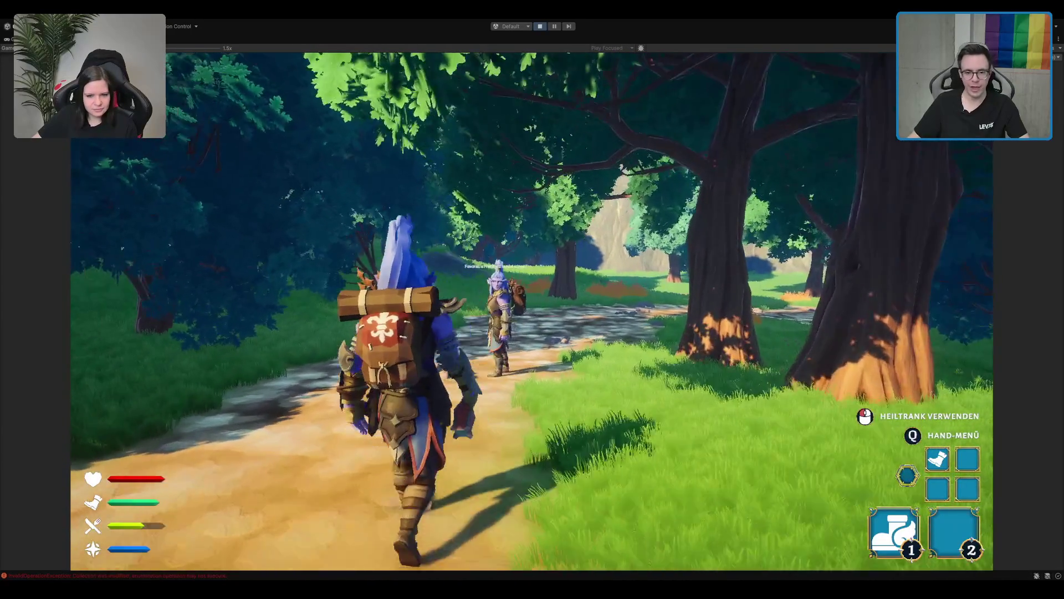
{"action": "key", "text": "w"}
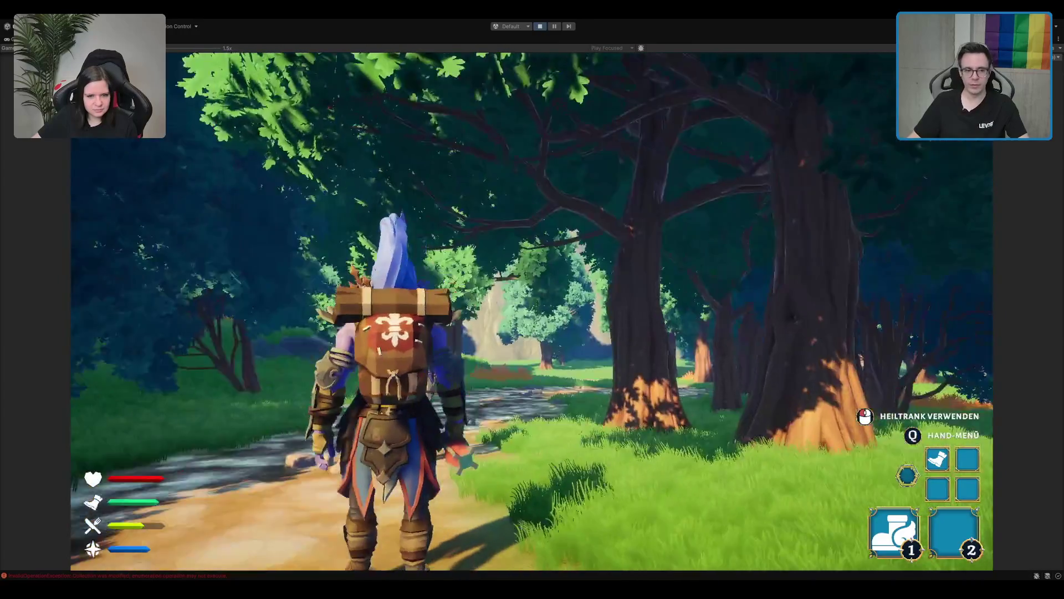
Check the inventory, then walk up to the other player and try using the held potion.
{"action": "key", "text": "i"}
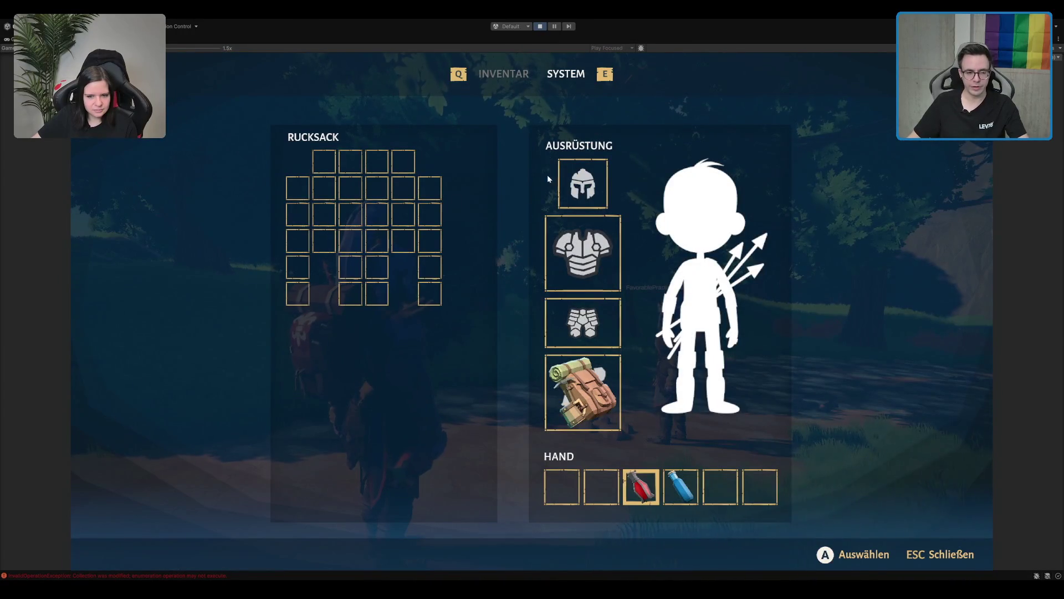
{"action": "key", "text": "Escape"}
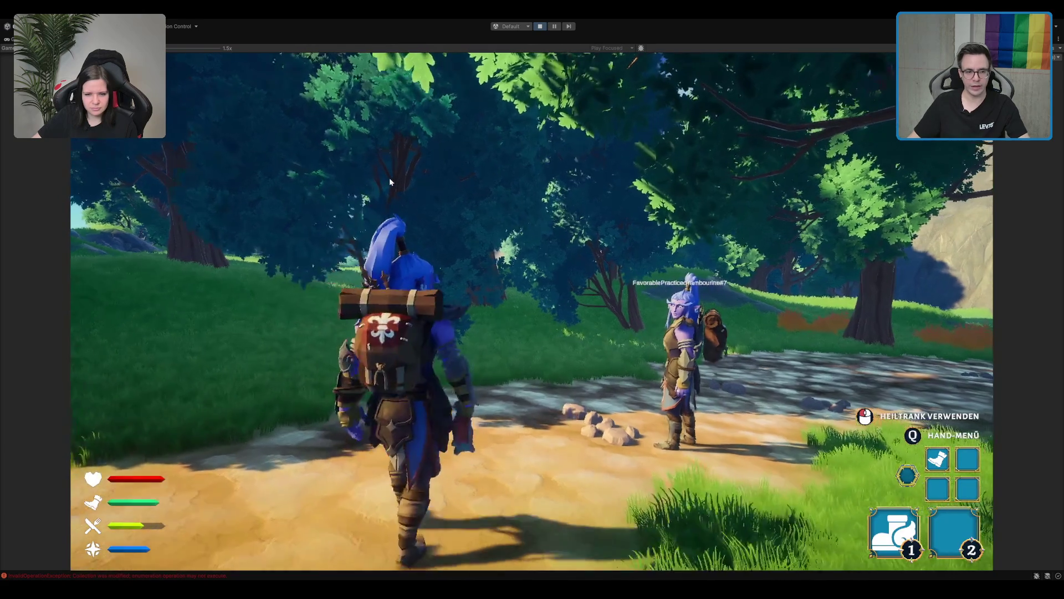
{"action": "key", "text": "w"}
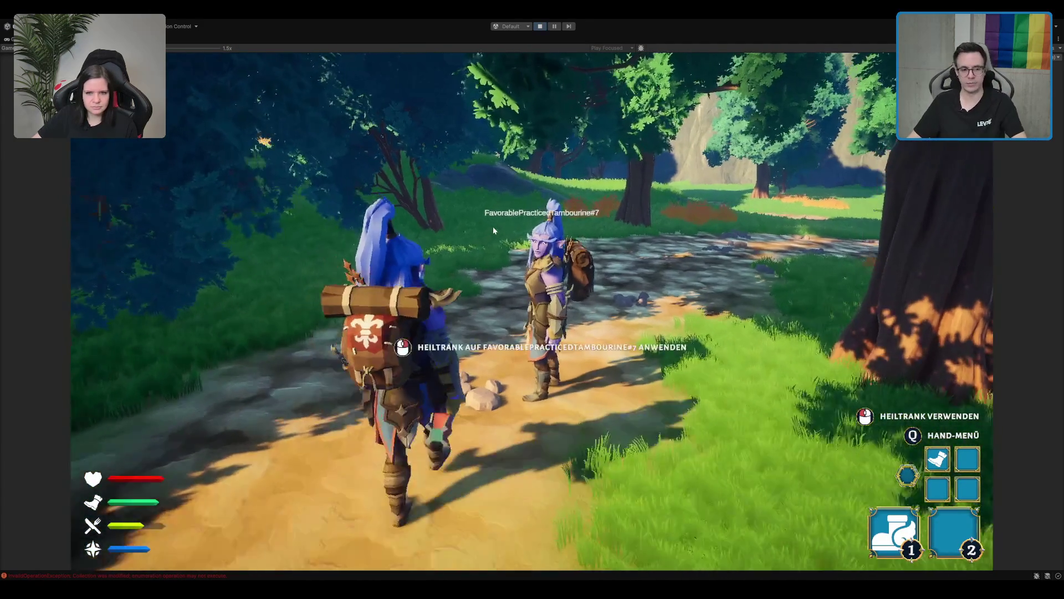
{"action": "key", "text": "a"}
{"action": "left_click", "coordinate": [237, 192]}
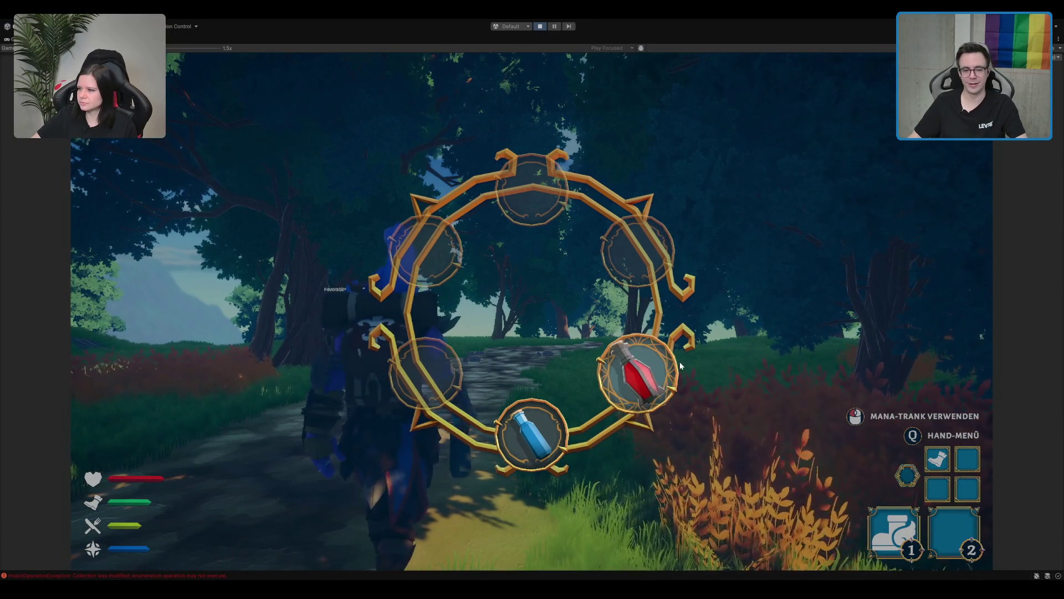
Equip the red healing potion and run up and down the forest path.
{"action": "left_click", "coordinate": [697, 374]}
{"action": "key", "text": "w"}
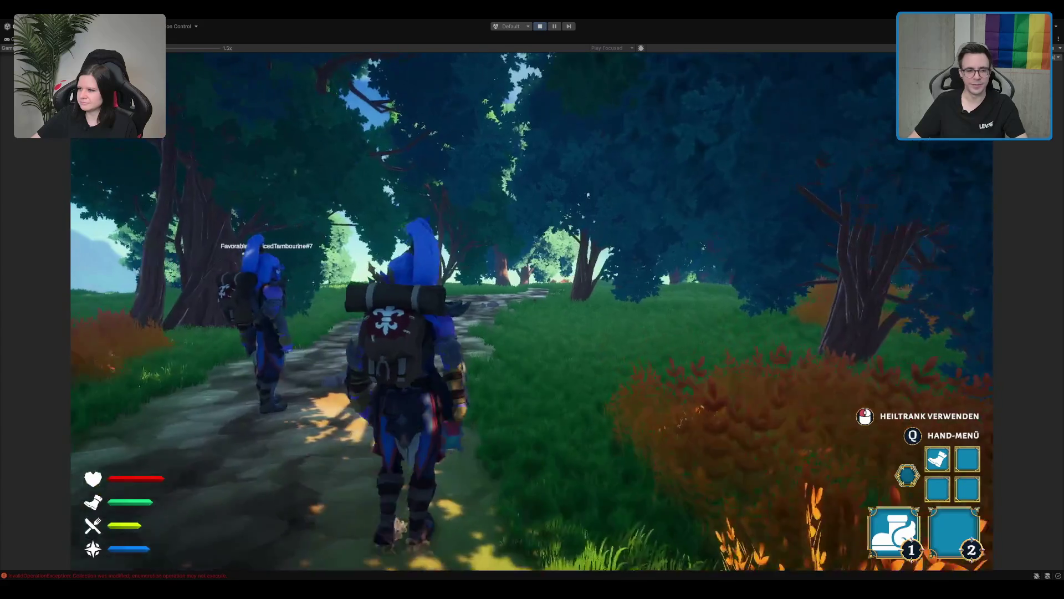
{"action": "key", "text": "s"}
{"action": "key", "text": "w"}
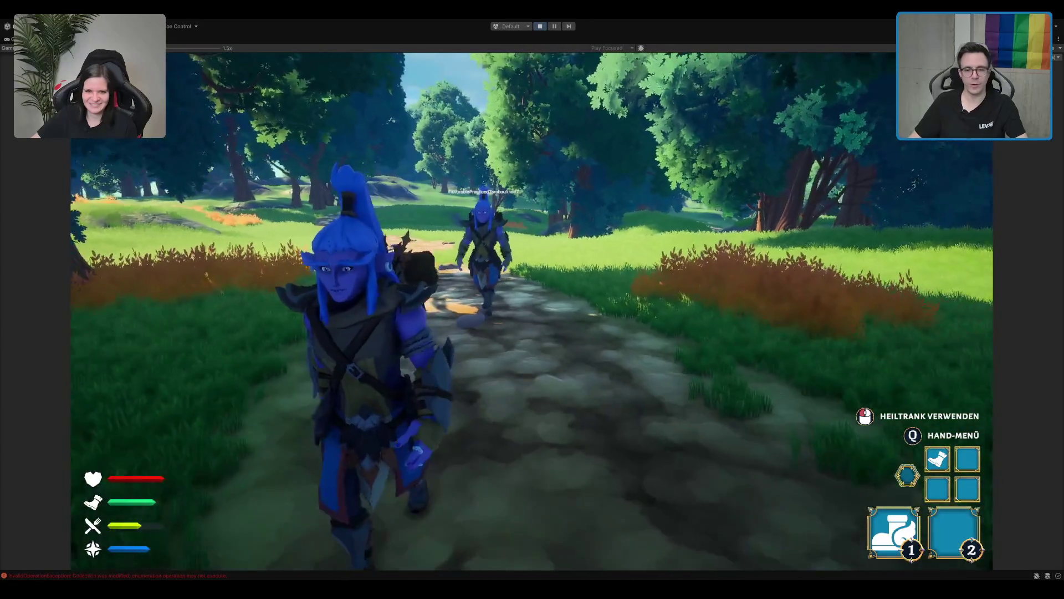
{"action": "key", "text": "s"}
{"action": "key", "text": "w"}
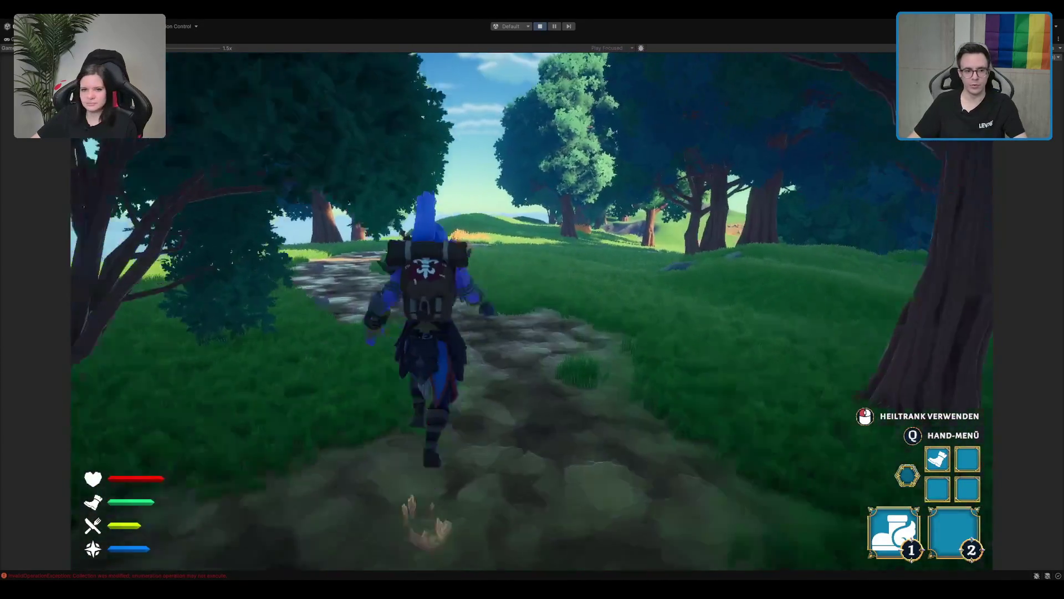
Switch the held item to the blue mana potion and run onto the stone path.
{"action": "key", "text": "q"}
{"action": "left_click", "coordinate": [532, 429]}
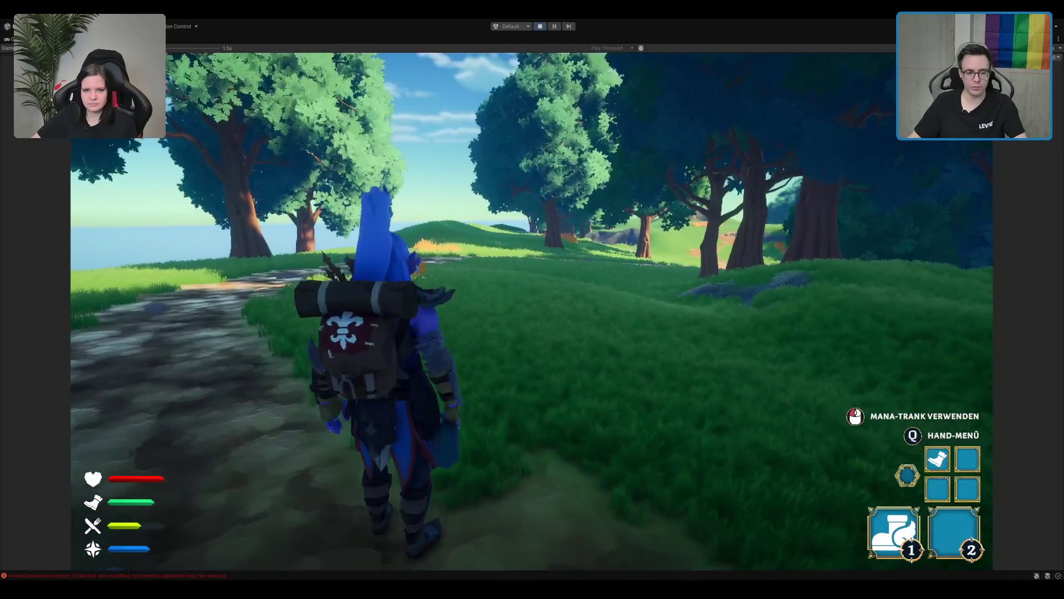
{"action": "key", "text": "w"}
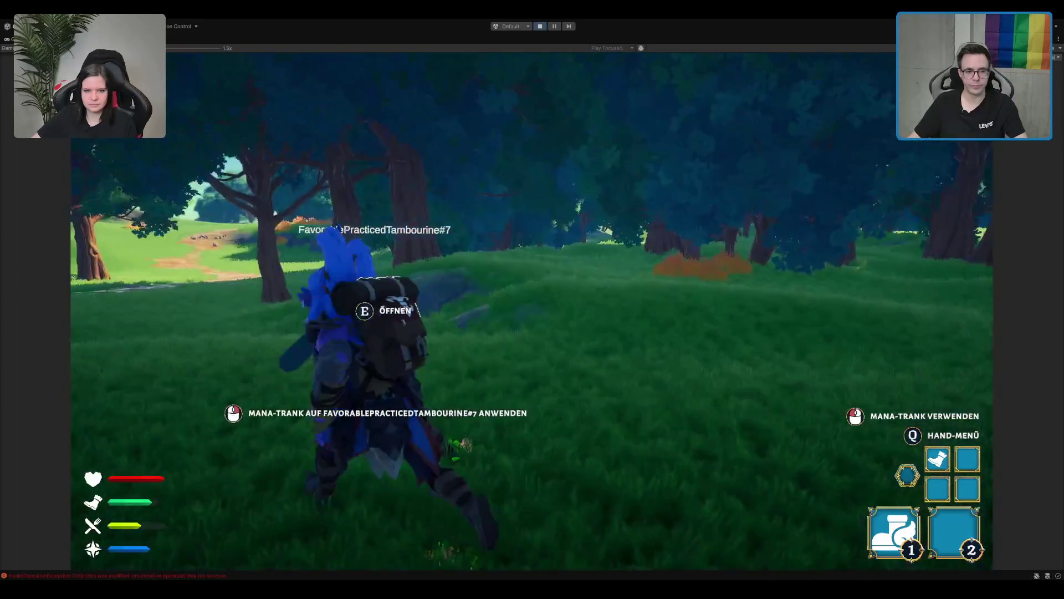
{"action": "key", "text": "w"}
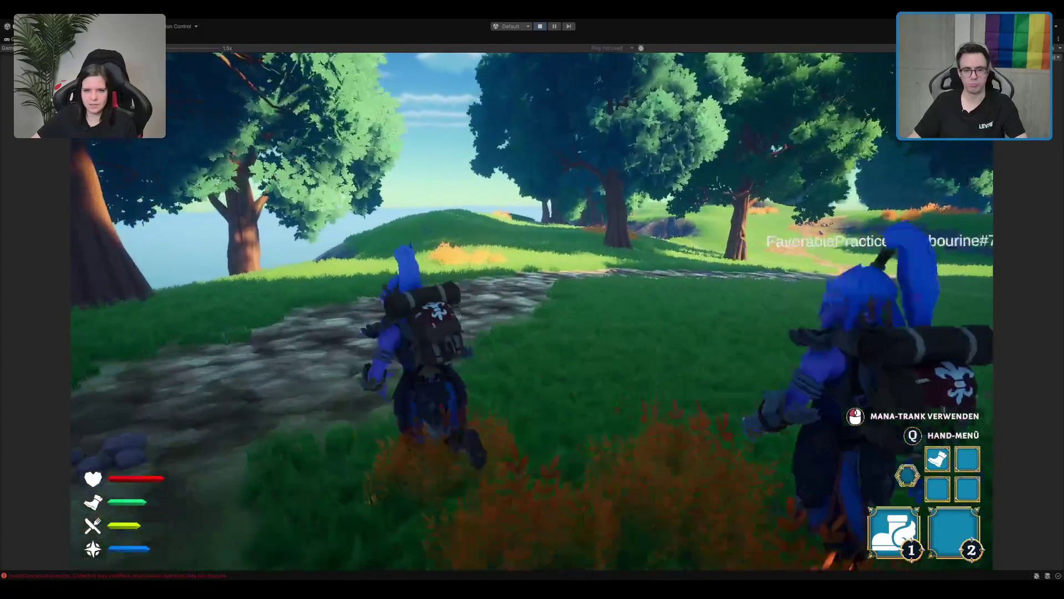
{"action": "key", "text": "w"}
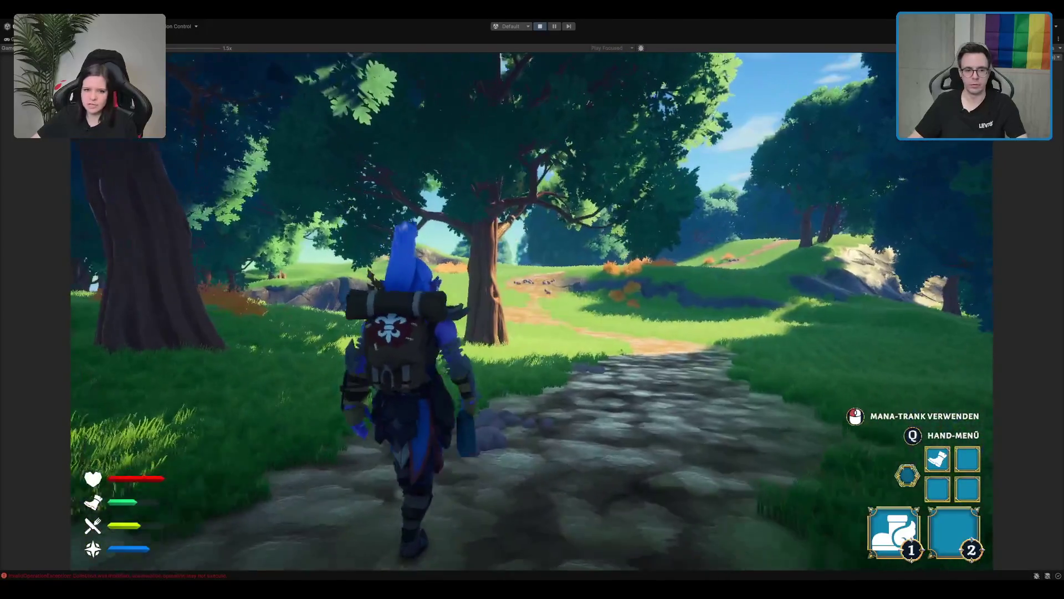
Toggle the potion hand menu closed and keep running toward the hill.
{"action": "key", "text": "q"}
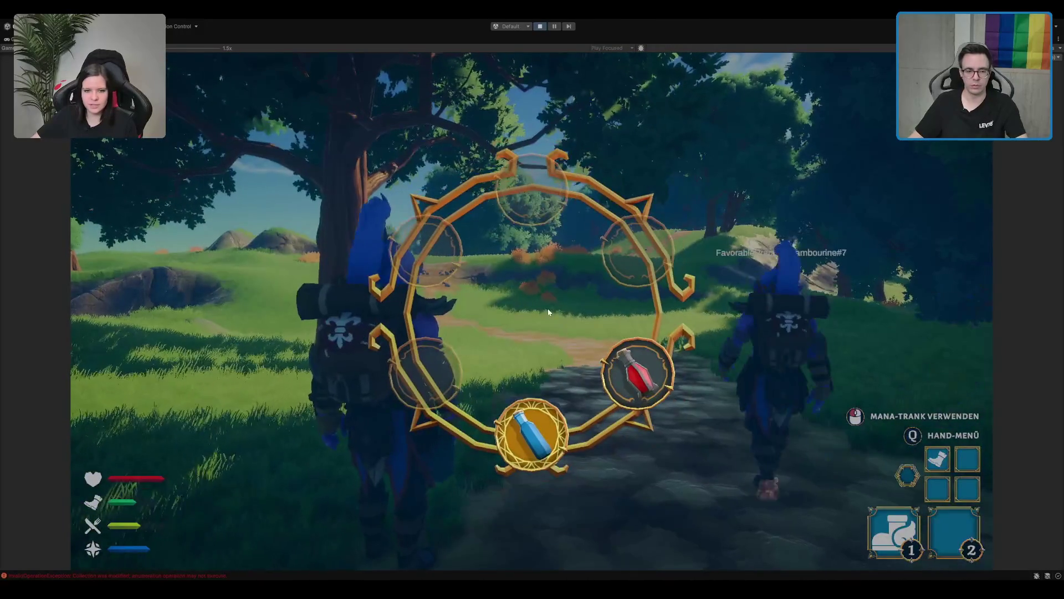
{"action": "key", "text": "q"}
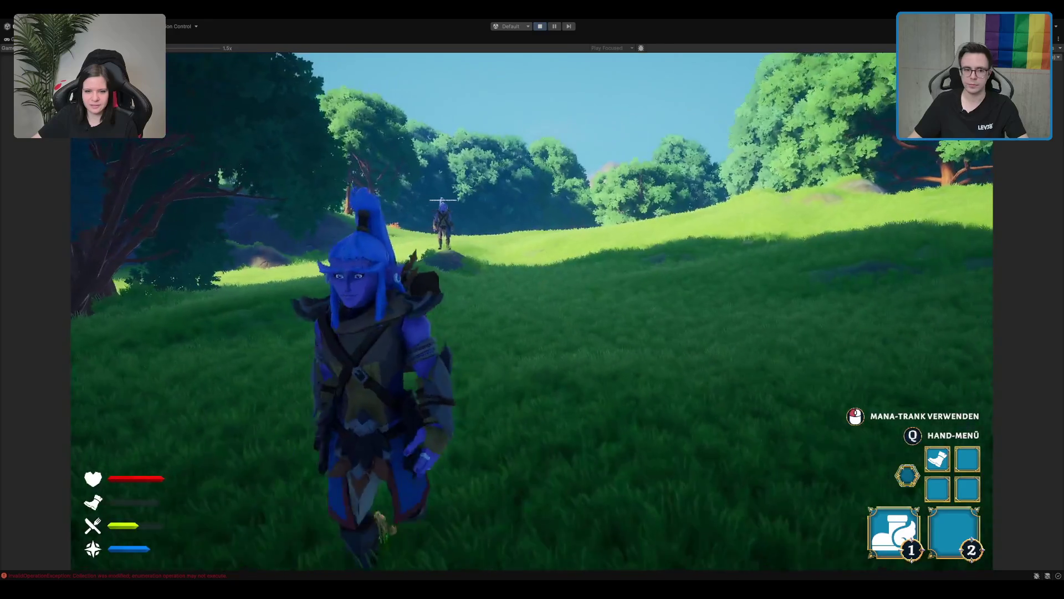
Run up beside the other player on the hill and use the Mana-Trank on them.
{"action": "key", "text": "w"}
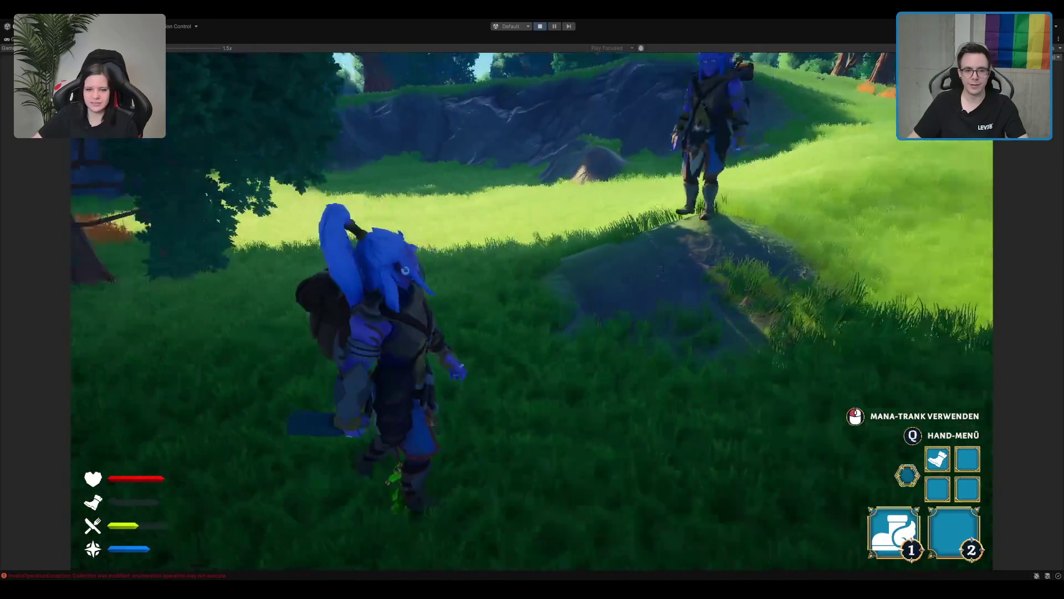
{"action": "key", "text": "w"}
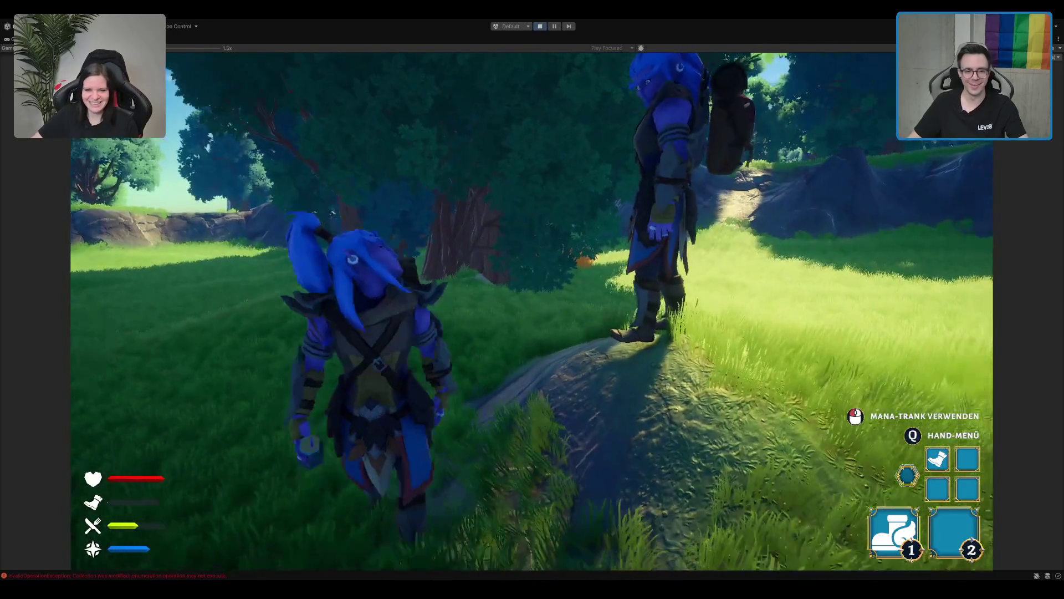
{"action": "left_click", "coordinate": [532, 310]}
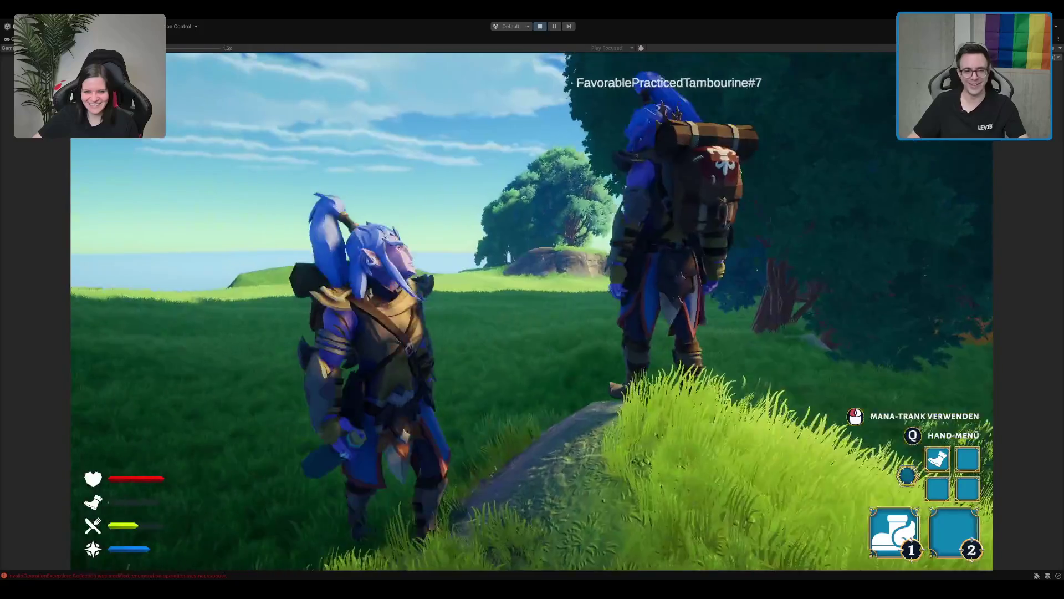
{"action": "key", "text": "w"}
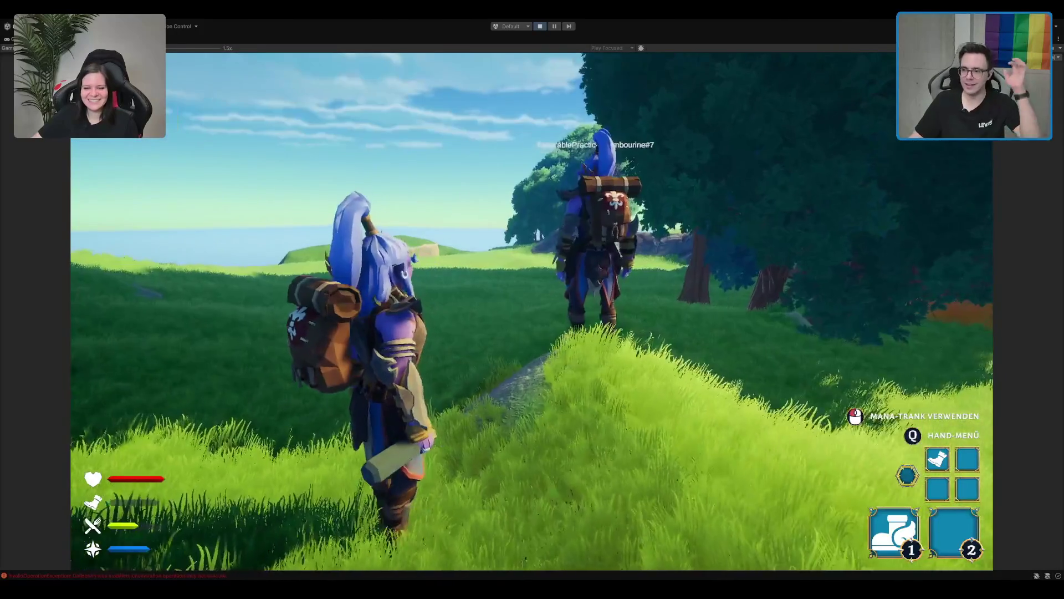
{"action": "key", "text": "w"}
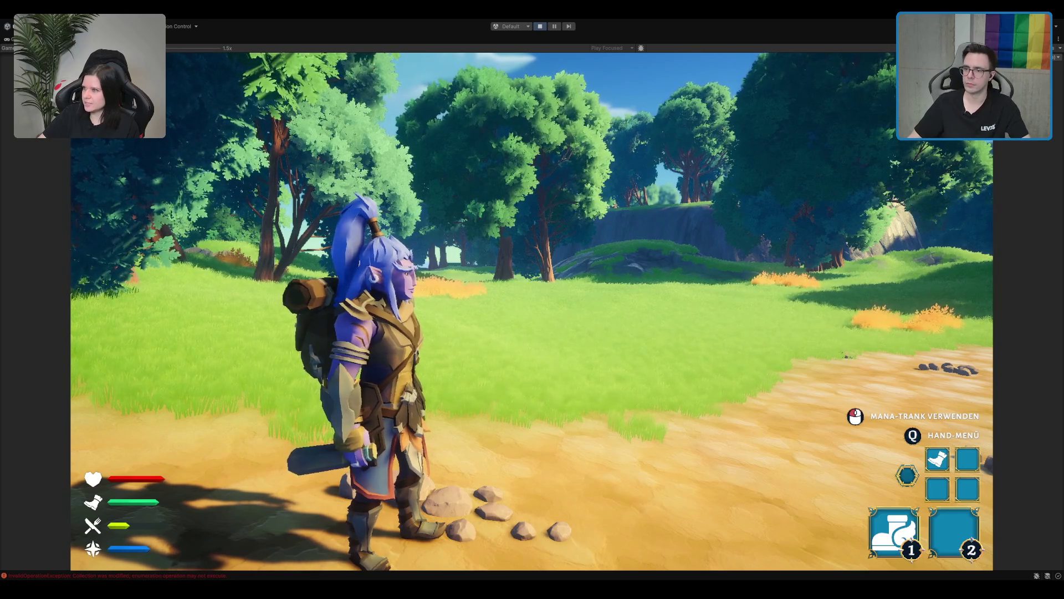
Run the character down the forest path to the large rock beside the other player.
{"action": "key", "text": "w"}
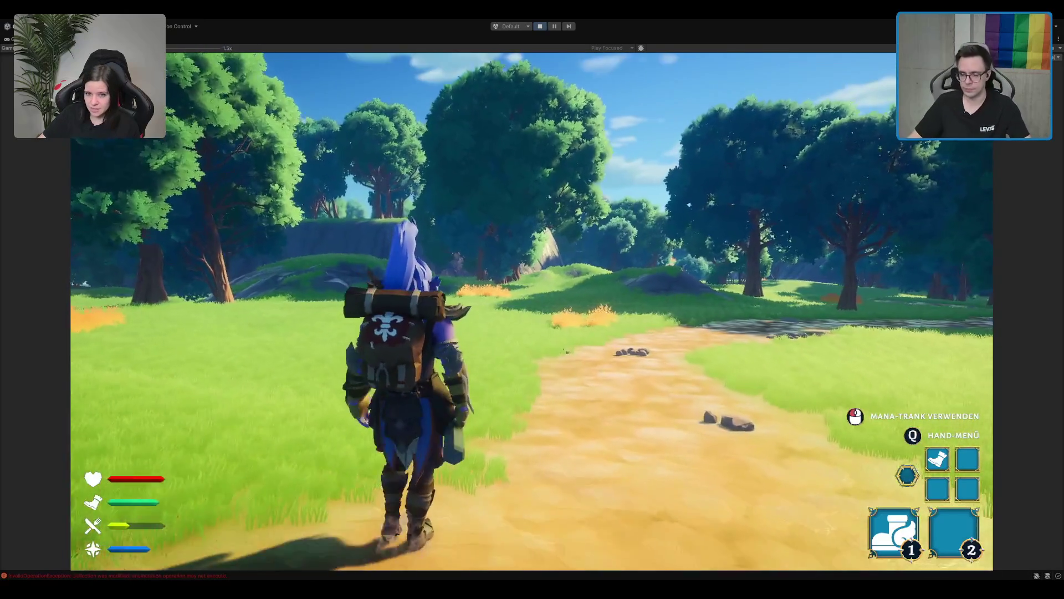
{"action": "key", "text": "w"}
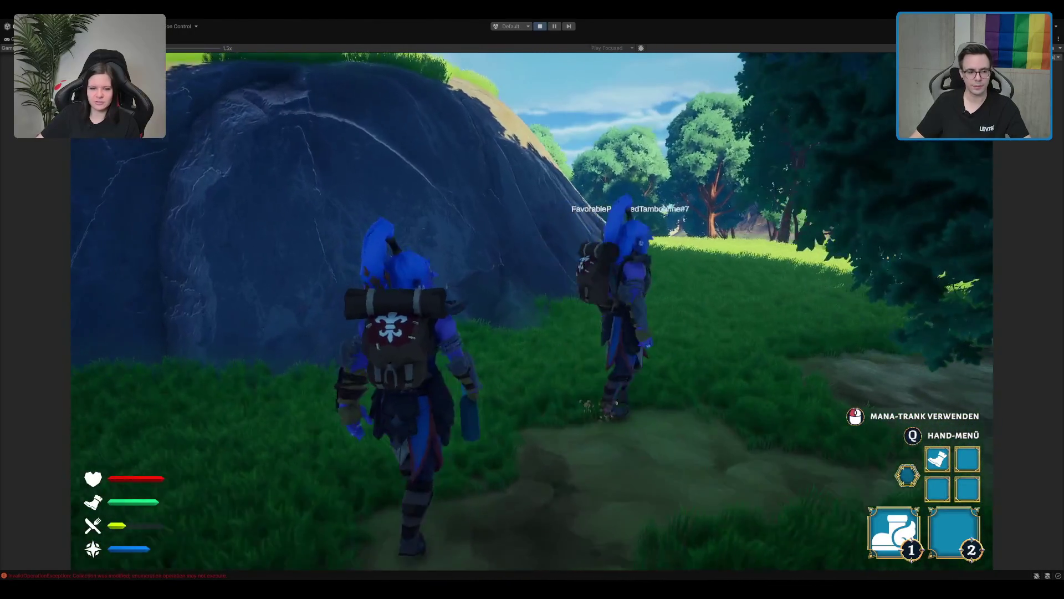
Open the character's inventory with Tab, then close it with Escape.
{"action": "key", "text": "Tab"}
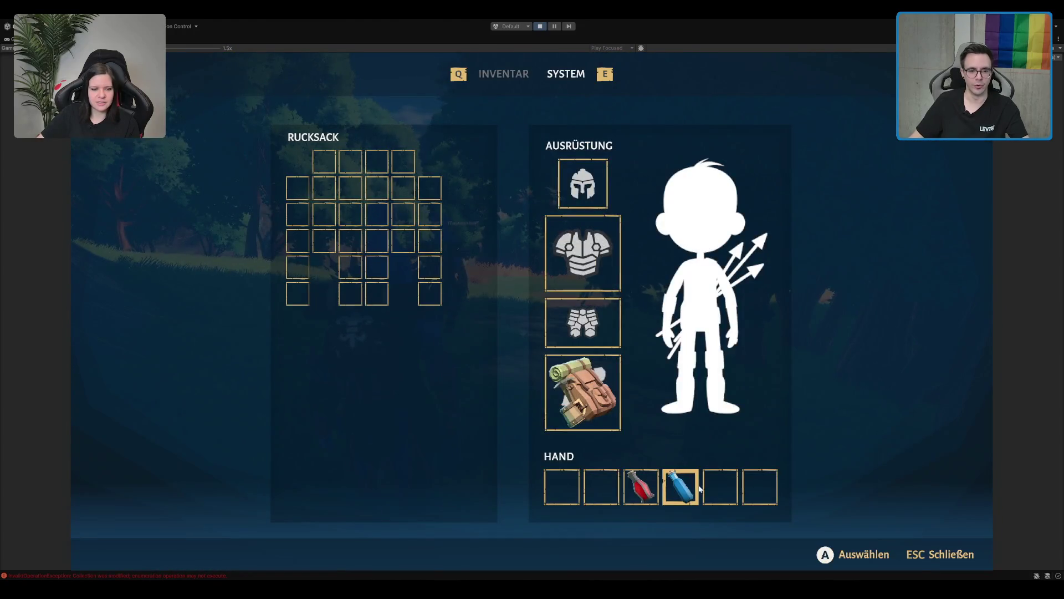
{"action": "key", "text": "Escape"}
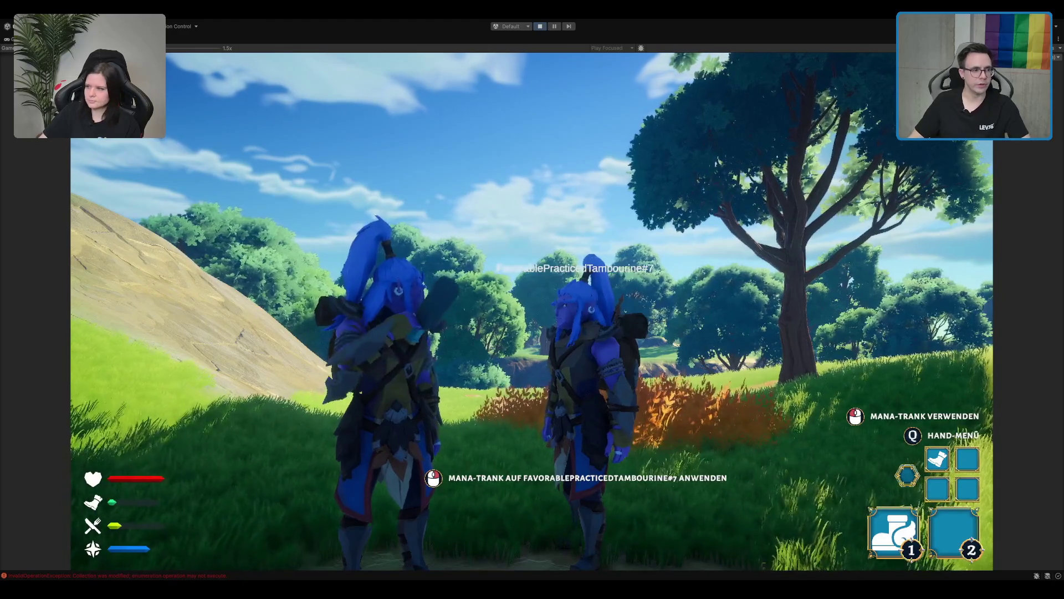
Leave the maximized Game view for the full editor layout with Shift+Space.
{"action": "key", "text": "shift+space"}
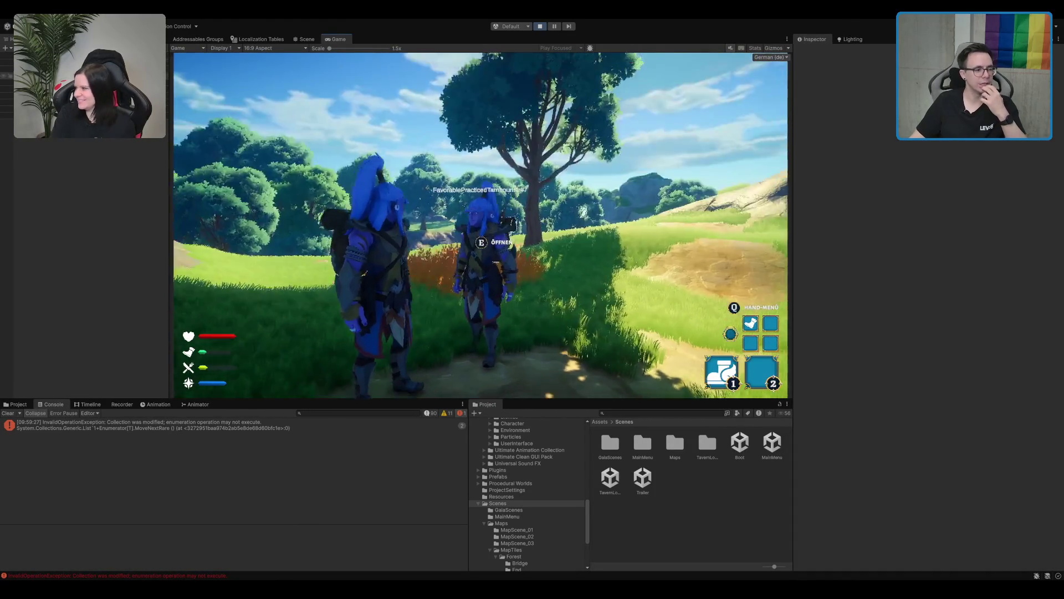
Select the Easy Save 3 Global Manager object in the Hierarchy.
{"action": "left_click", "coordinate": [6, 122]}
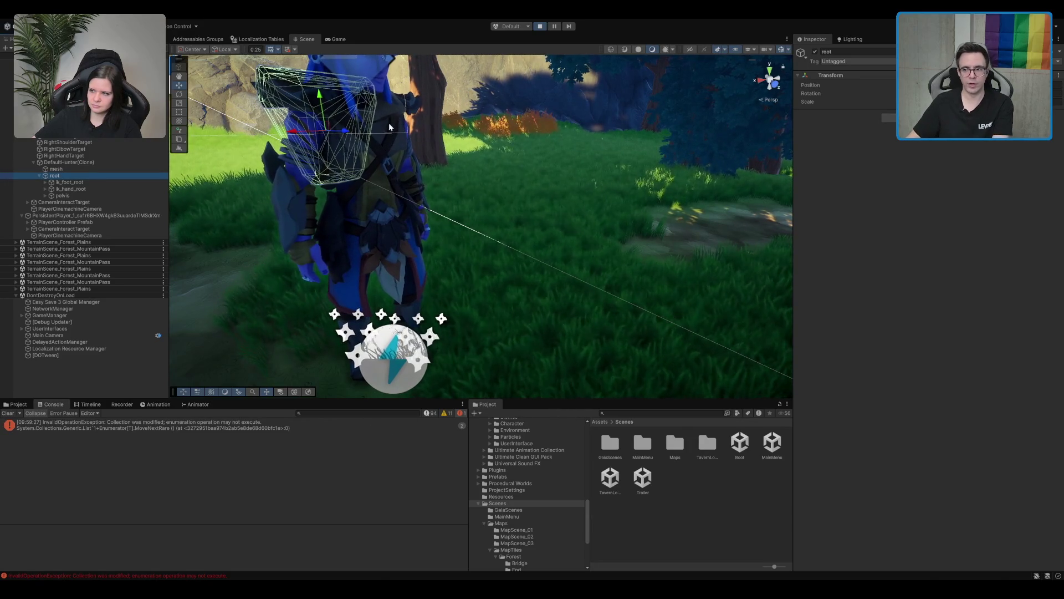
Inspect DefaultHunter(Clone), its mesh, RightHandTarget, ik_foot_root and root bone, orbiting the Scene view.
{"action": "left_click", "coordinate": [91, 163]}
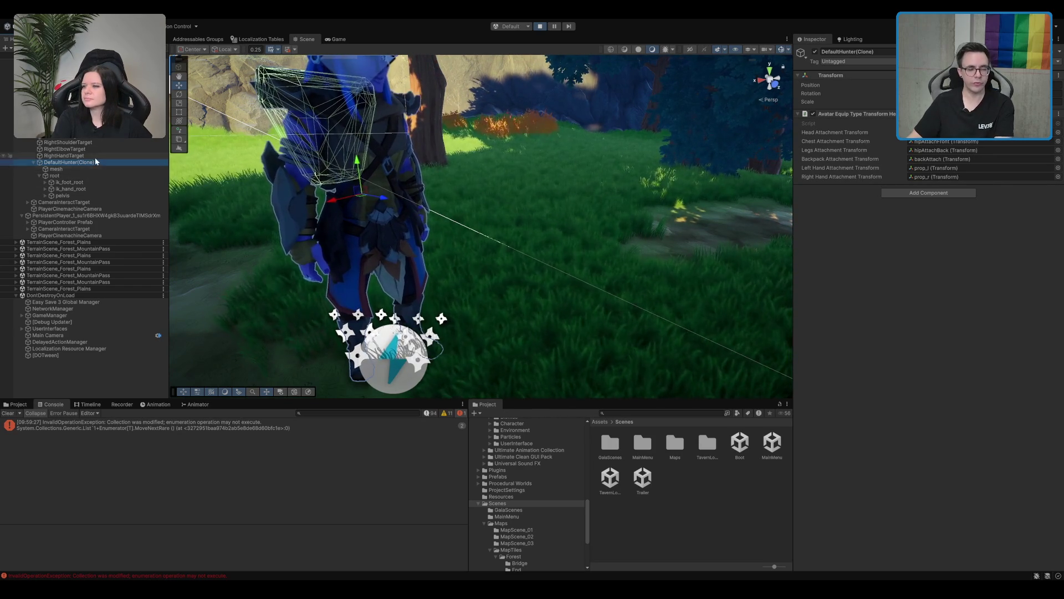
{"action": "left_click", "coordinate": [68, 168]}
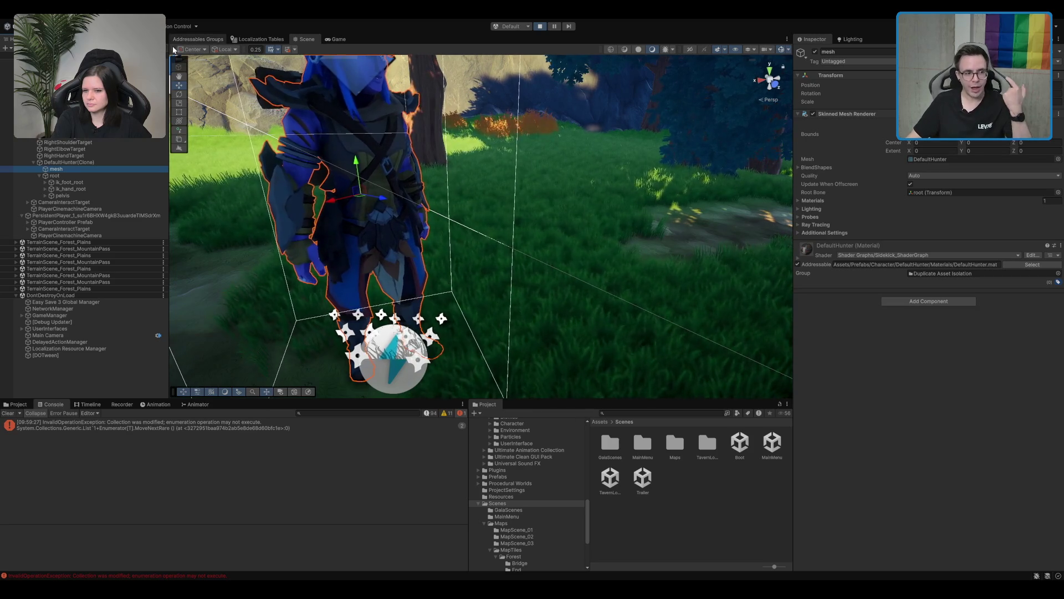
{"action": "left_click", "coordinate": [102, 154]}
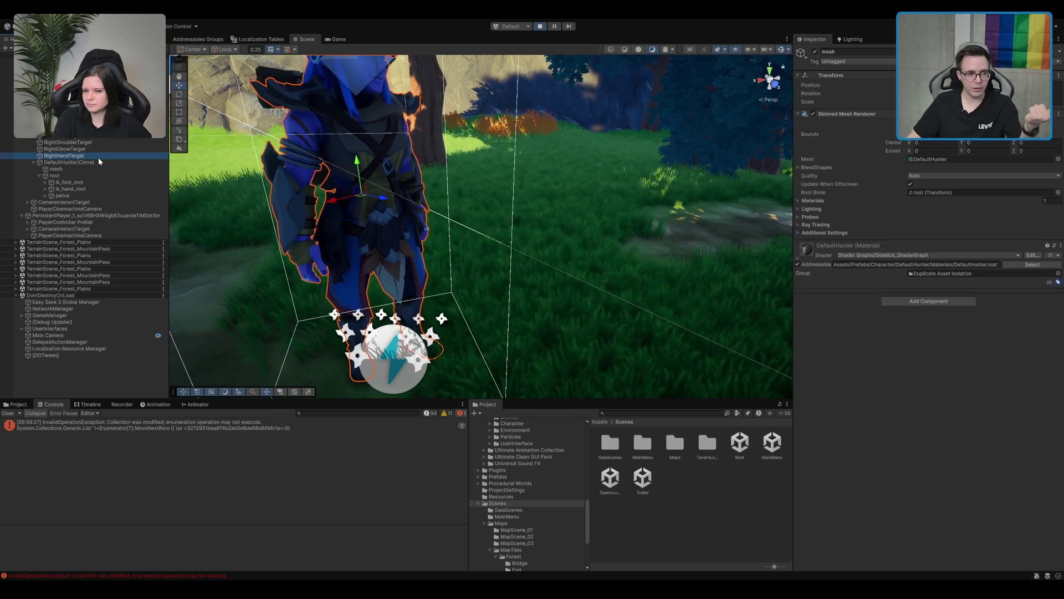
{"action": "left_click", "coordinate": [86, 163]}
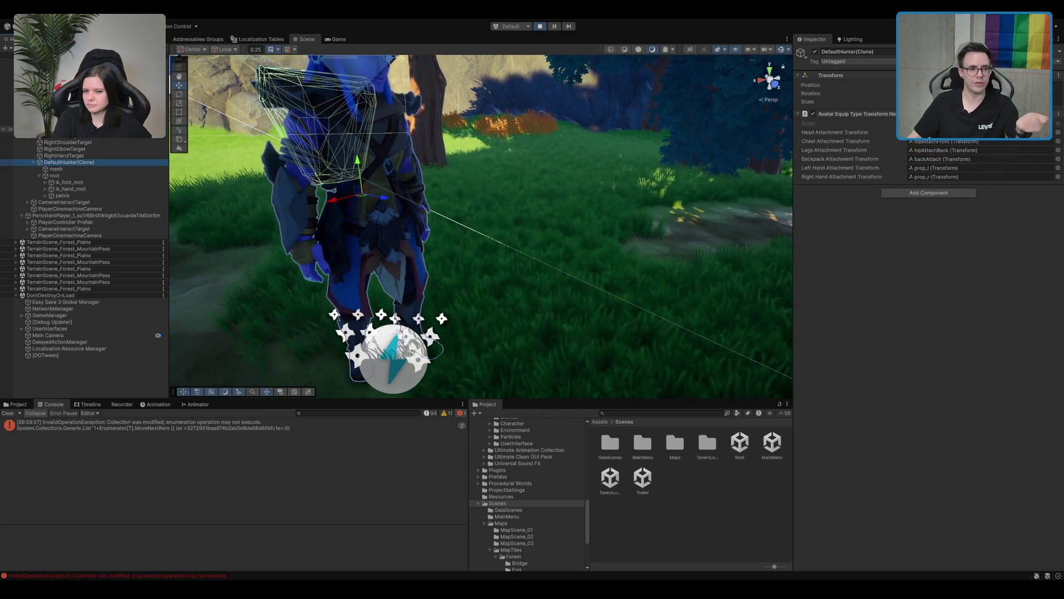
{"action": "left_click", "coordinate": [70, 182]}
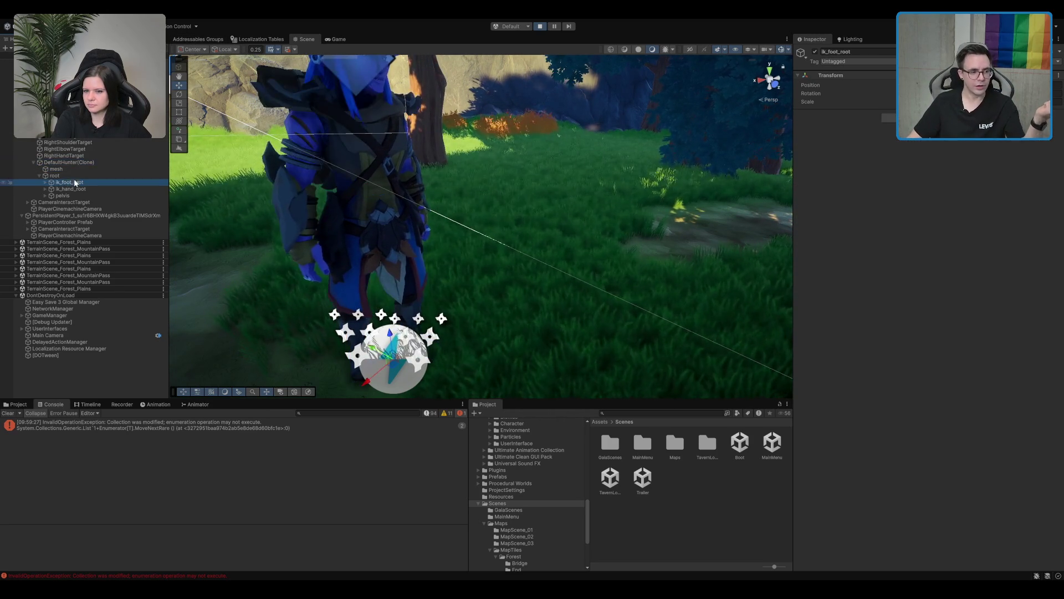
{"action": "left_click", "coordinate": [91, 175]}
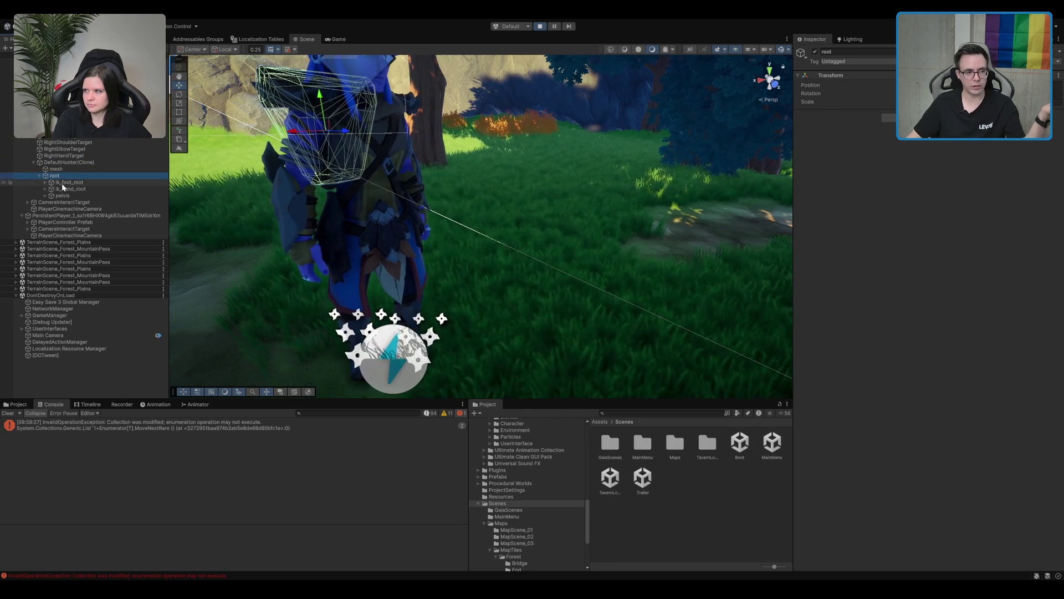
{"action": "left_click_drag", "start_coordinate": [458, 147], "coordinate": [551, 175]}
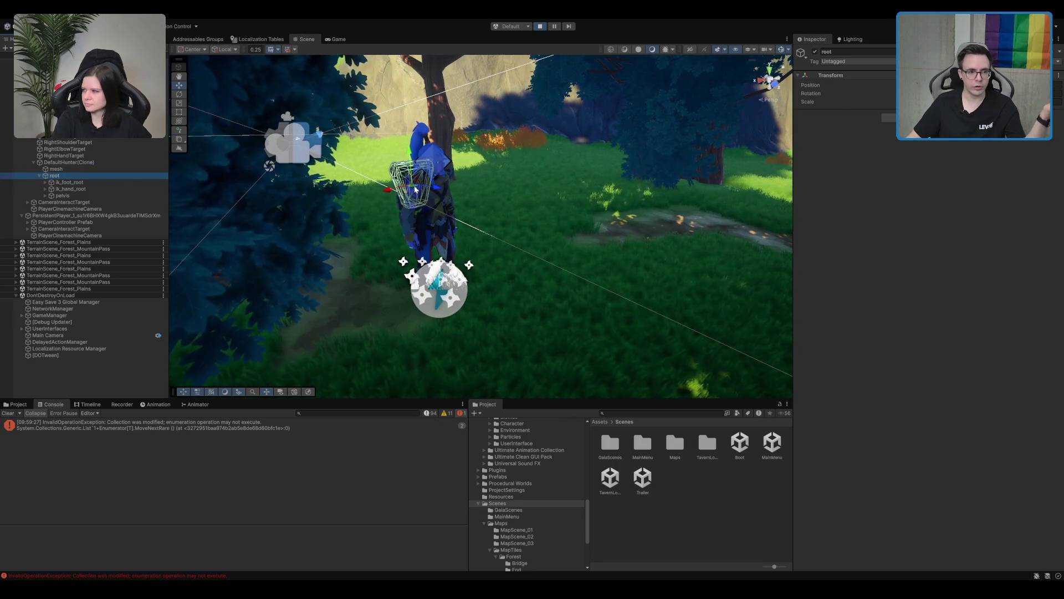
Disable the Animator component on the PlayerController Prefab.
{"action": "left_click", "coordinate": [61, 162]}
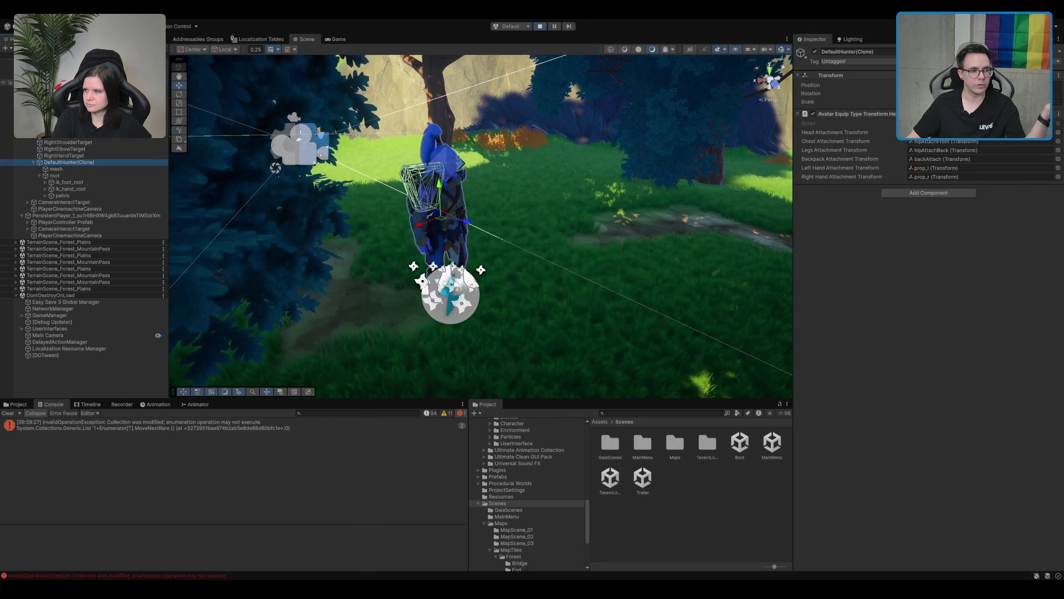
{"action": "left_click", "coordinate": [438, 183]}
{"action": "left_click", "coordinate": [813, 255]}
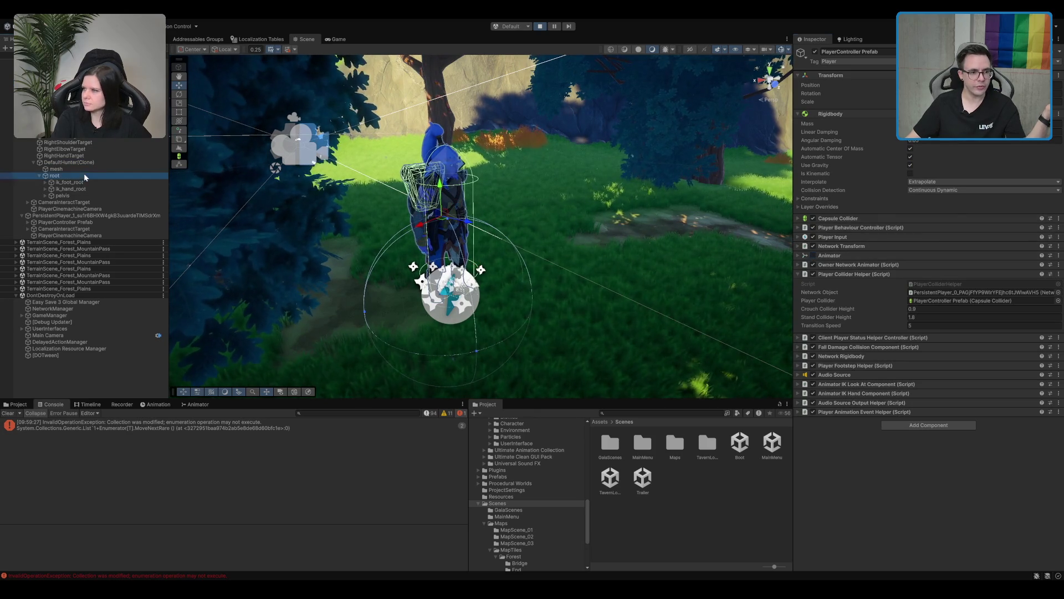
Reselect the root bone, orbit toward the tree, and select the pelvis bone.
{"action": "left_click", "coordinate": [84, 175]}
{"action": "scroll", "coordinate": [446, 194], "scroll_direction": "up", "scroll_amount": 4}
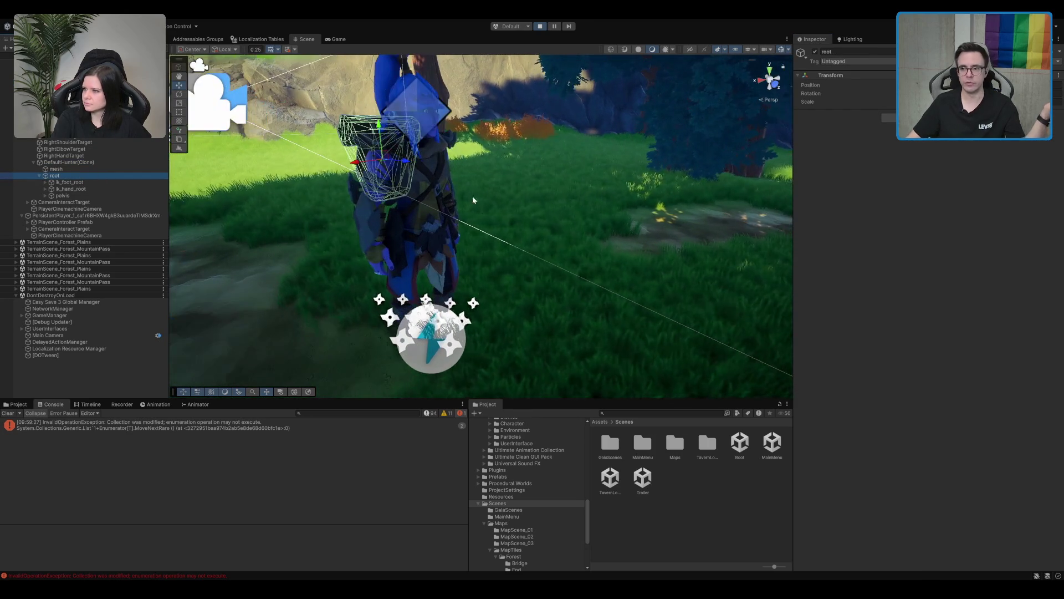
{"action": "mouse_move", "coordinate": [473, 199]}
{"action": "left_mouse_down"}
{"action": "mouse_move", "coordinate": [399, 194]}
{"action": "mouse_move", "coordinate": [599, 183]}
{"action": "mouse_move", "coordinate": [563, 175]}
{"action": "mouse_move", "coordinate": [530, 204]}
{"action": "left_mouse_up"}
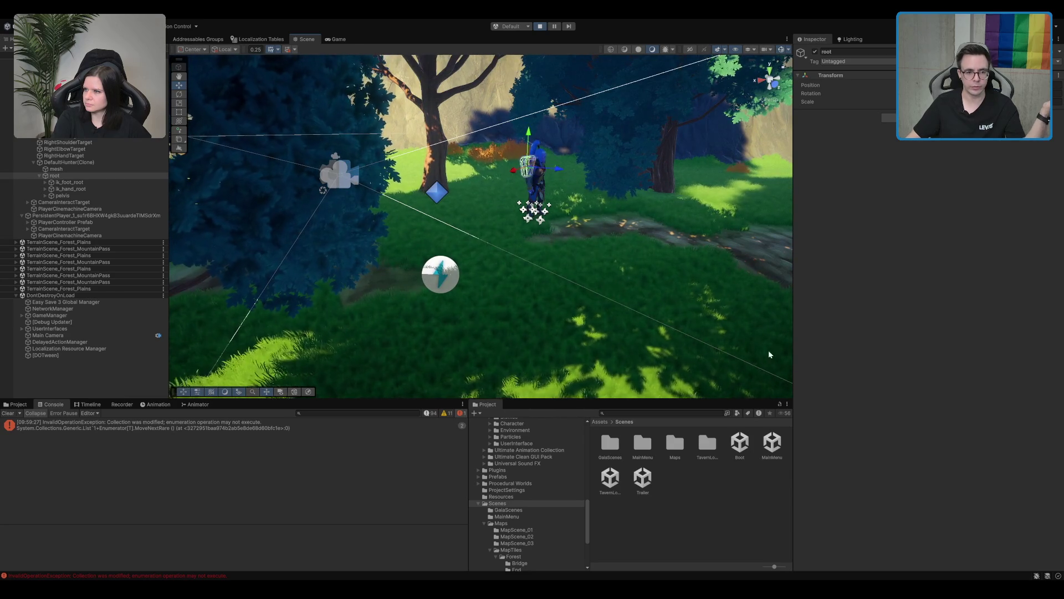
{"action": "scroll", "coordinate": [352, 208], "scroll_direction": "up", "scroll_amount": 5}
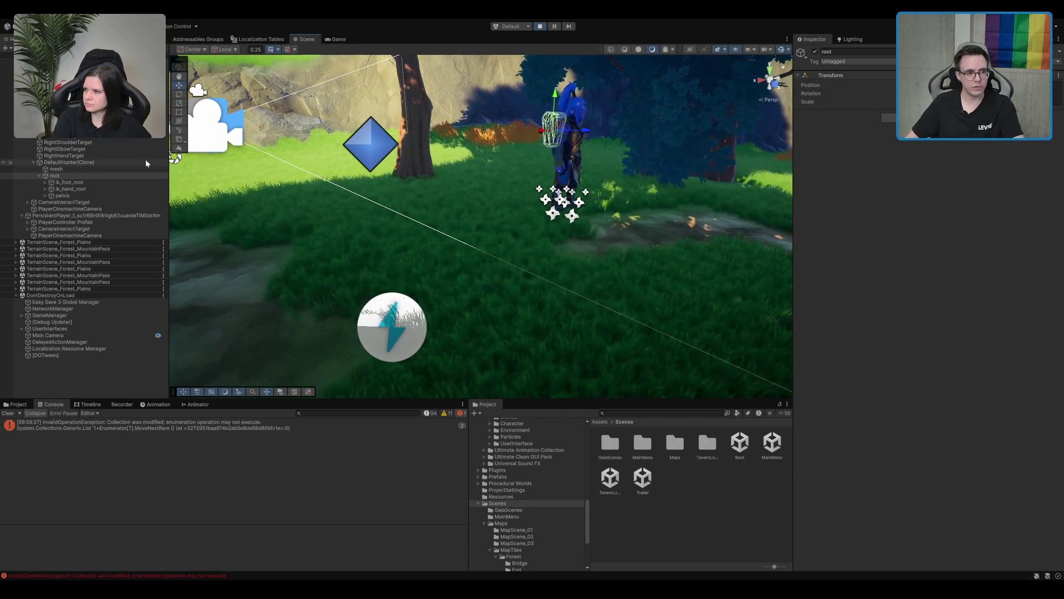
{"action": "left_click", "coordinate": [350, 289]}
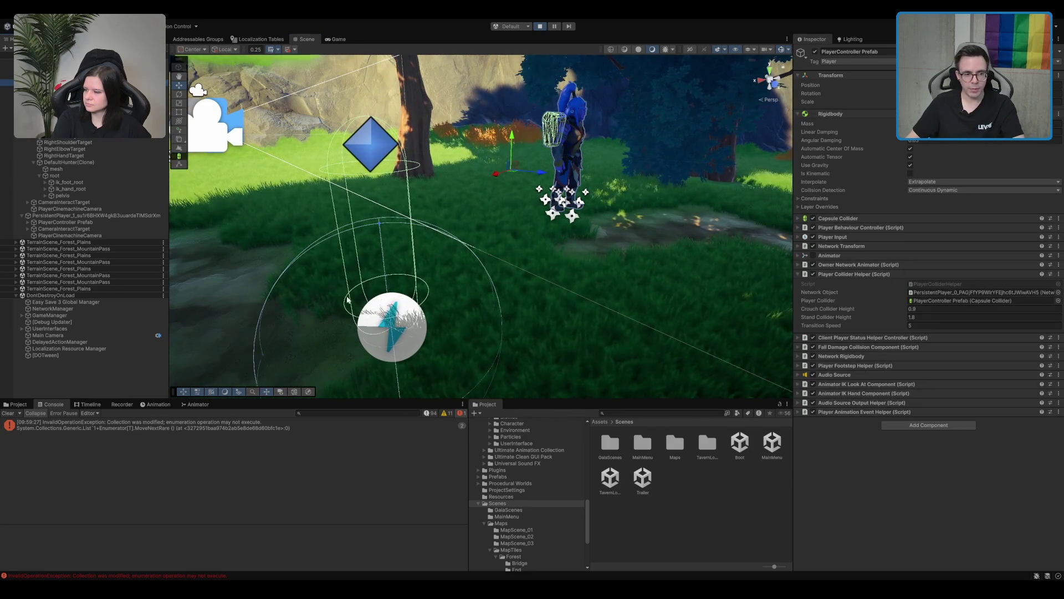
{"action": "left_click", "coordinate": [97, 175]}
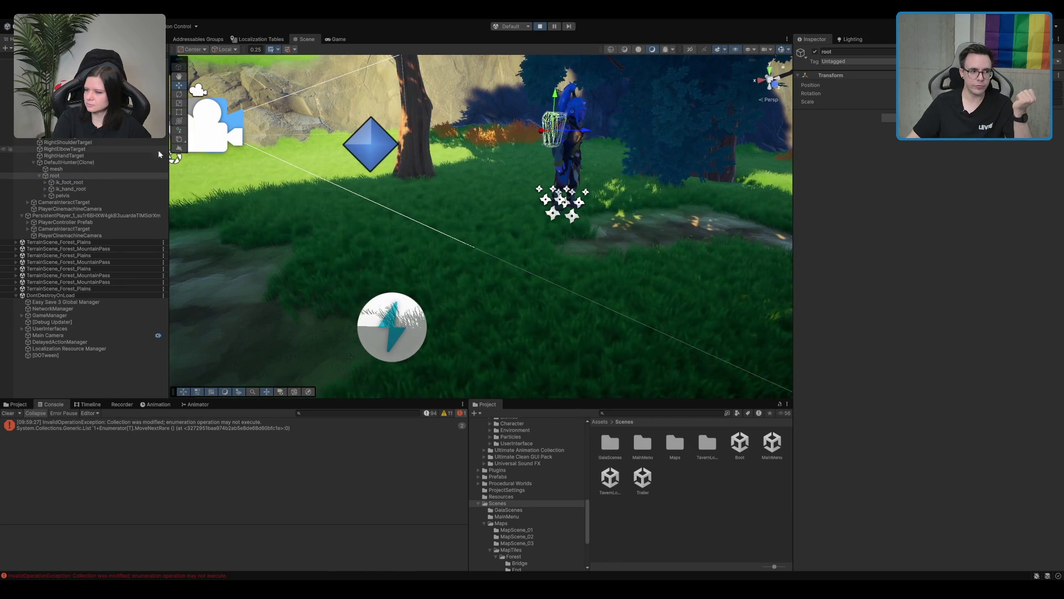
{"action": "left_click", "coordinate": [72, 195]}
Expand the pelvis bone, reposition the Scene view, and select spine_01.
{"action": "key", "text": "Right"}
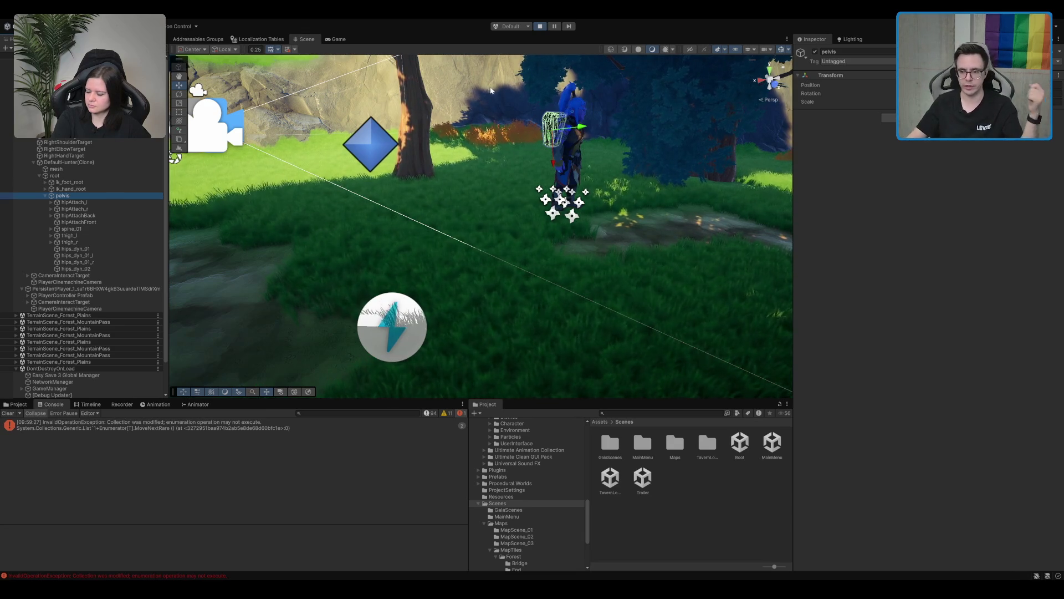
{"action": "scroll", "coordinate": [554, 99], "scroll_direction": "up", "scroll_amount": 5}
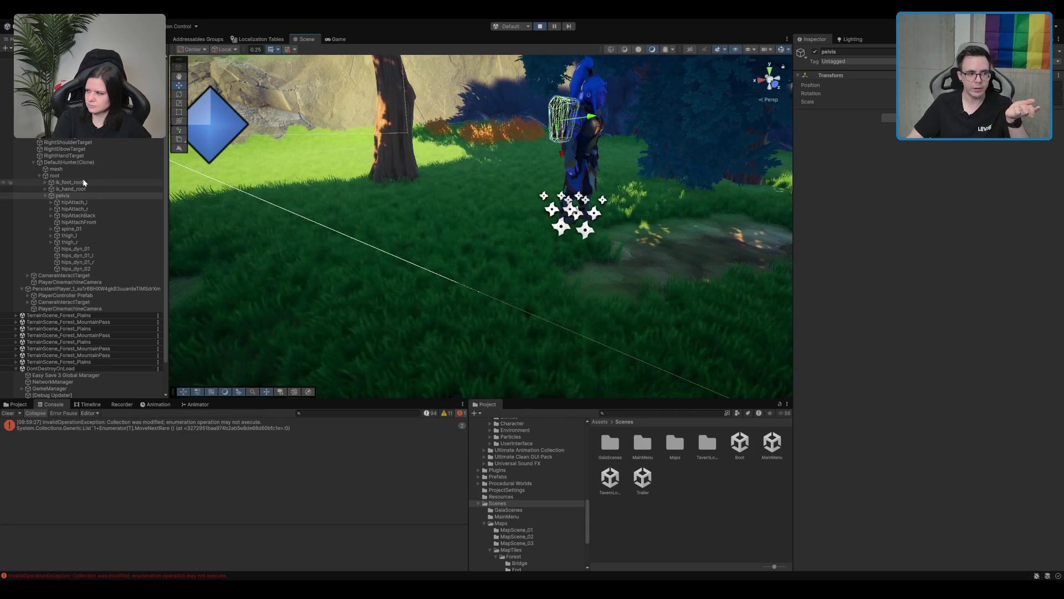
{"action": "left_click_drag", "start_coordinate": [532, 151], "coordinate": [360, 244]}
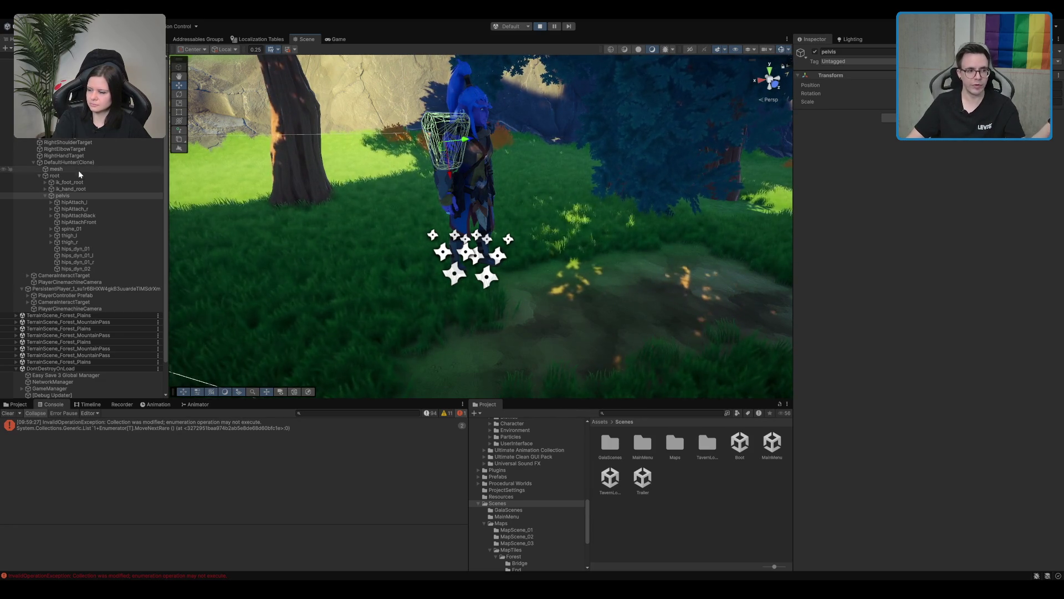
{"action": "left_click_drag", "start_coordinate": [253, 179], "coordinate": [377, 179]}
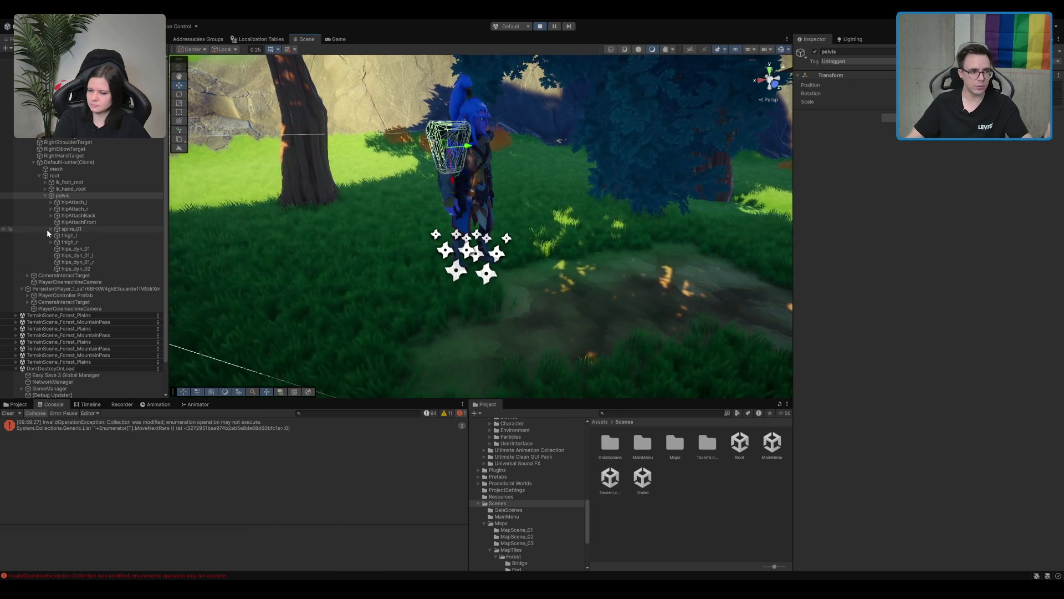
{"action": "left_click", "coordinate": [79, 229]}
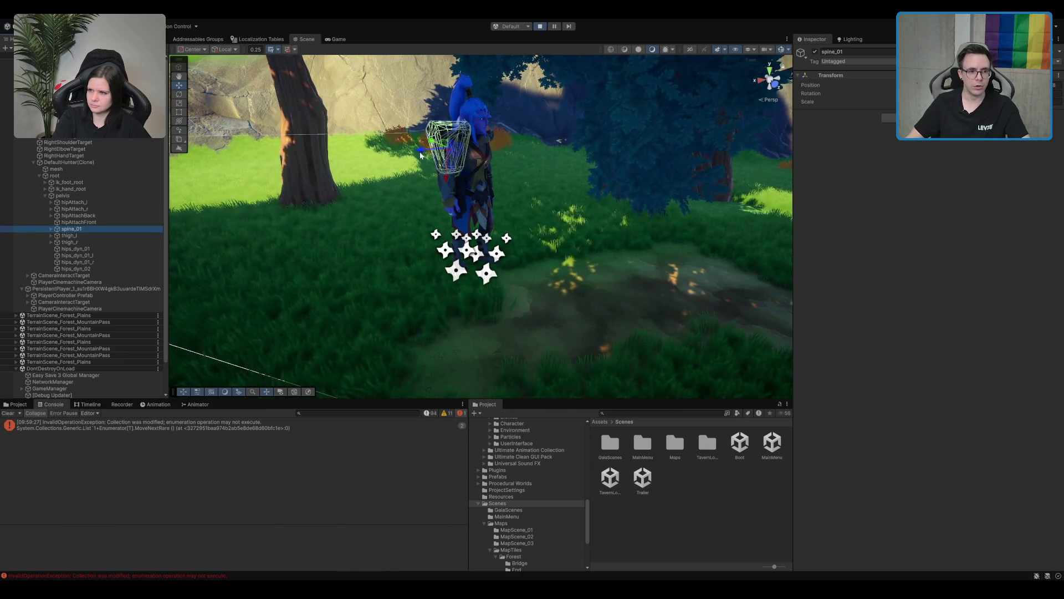
Select DefaultHunter(Clone), then the PlayerController Prefab, and toggle its Animator.
{"action": "scroll", "coordinate": [458, 201], "scroll_direction": "down", "scroll_amount": 3}
{"action": "mouse_move", "coordinate": [458, 202]}
{"action": "left_mouse_down"}
{"action": "mouse_move", "coordinate": [416, 297]}
{"action": "mouse_move", "coordinate": [516, 231]}
{"action": "mouse_move", "coordinate": [212, 228]}
{"action": "mouse_move", "coordinate": [466, 181]}
{"action": "mouse_move", "coordinate": [452, 189]}
{"action": "left_mouse_up"}
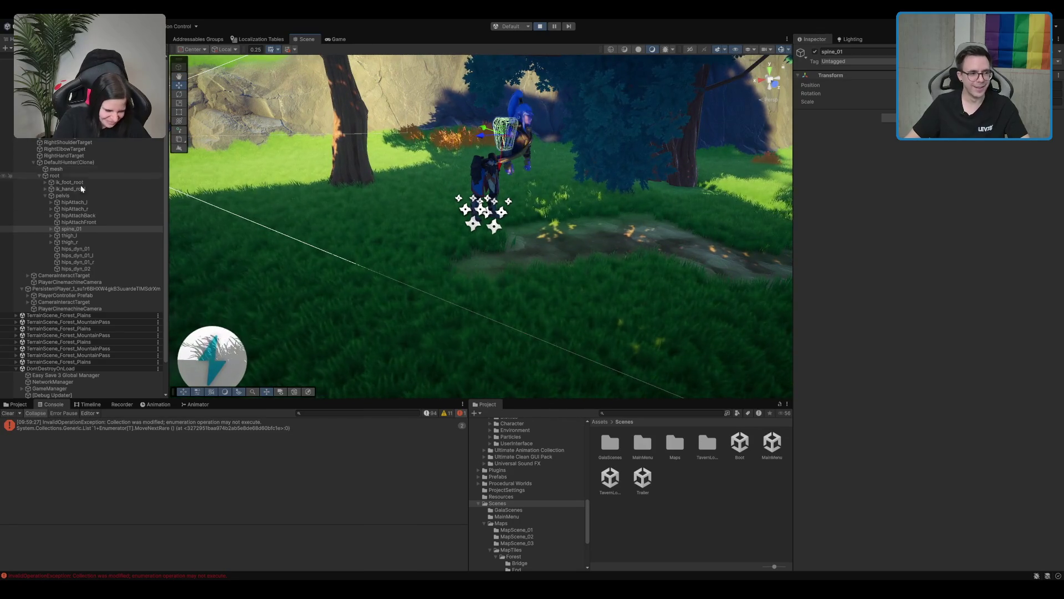
{"action": "left_click", "coordinate": [72, 162]}
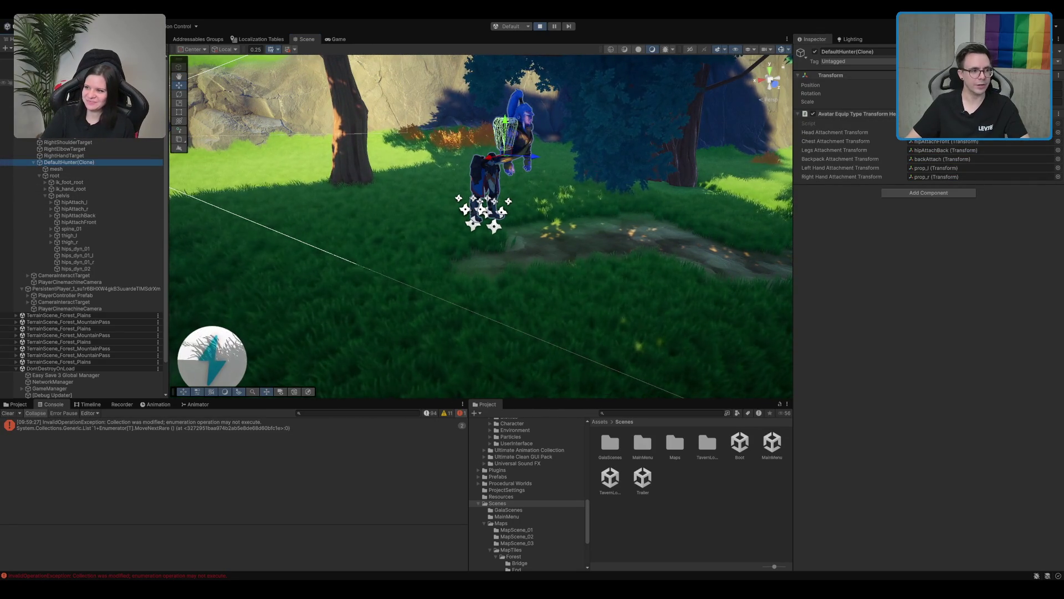
{"action": "left_click", "coordinate": [499, 177]}
{"action": "left_click", "coordinate": [813, 255]}
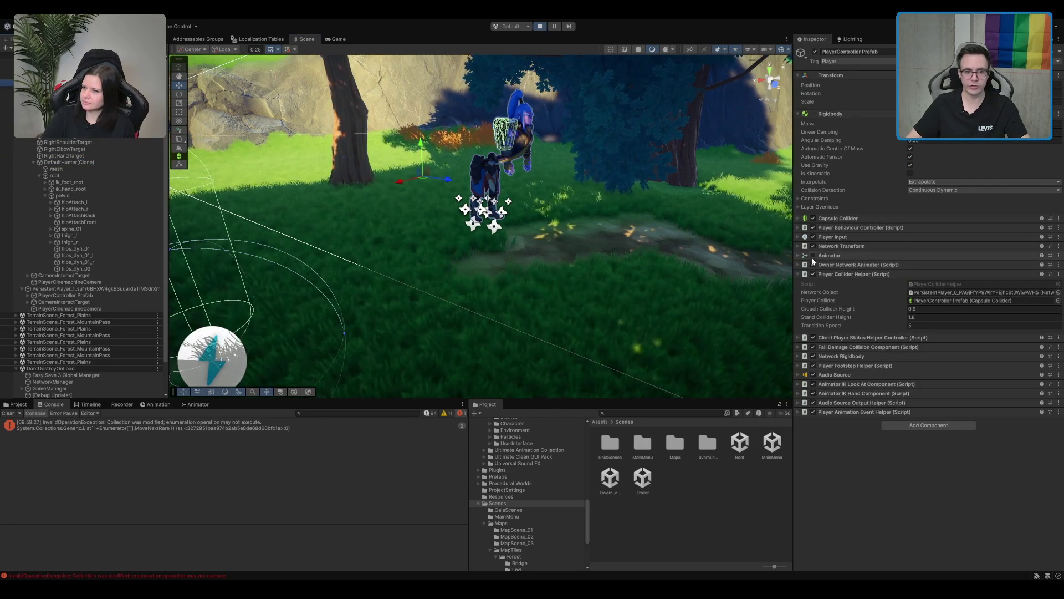
Re-enable the PlayerController Prefab's Animator and switch back to the Game view.
{"action": "left_click", "coordinate": [813, 256]}
{"action": "left_click", "coordinate": [812, 256]}
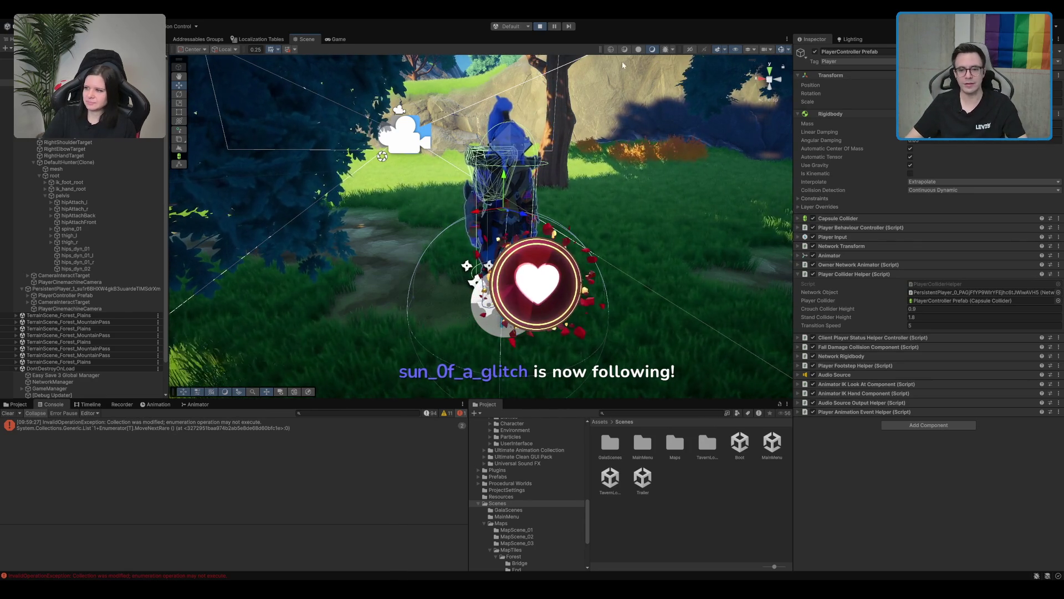
{"action": "left_click", "coordinate": [336, 39]}
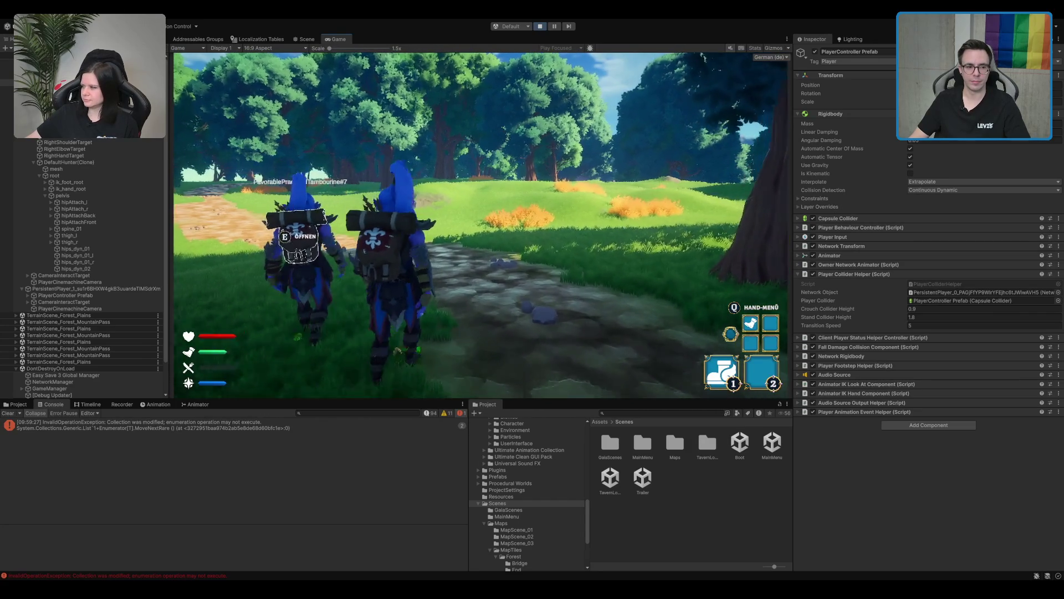
Open and close the backpack inventory twice with E, then select TerrainScene_Forest_MountainPass.
{"action": "key", "text": "e"}
{"action": "key", "text": "Escape"}
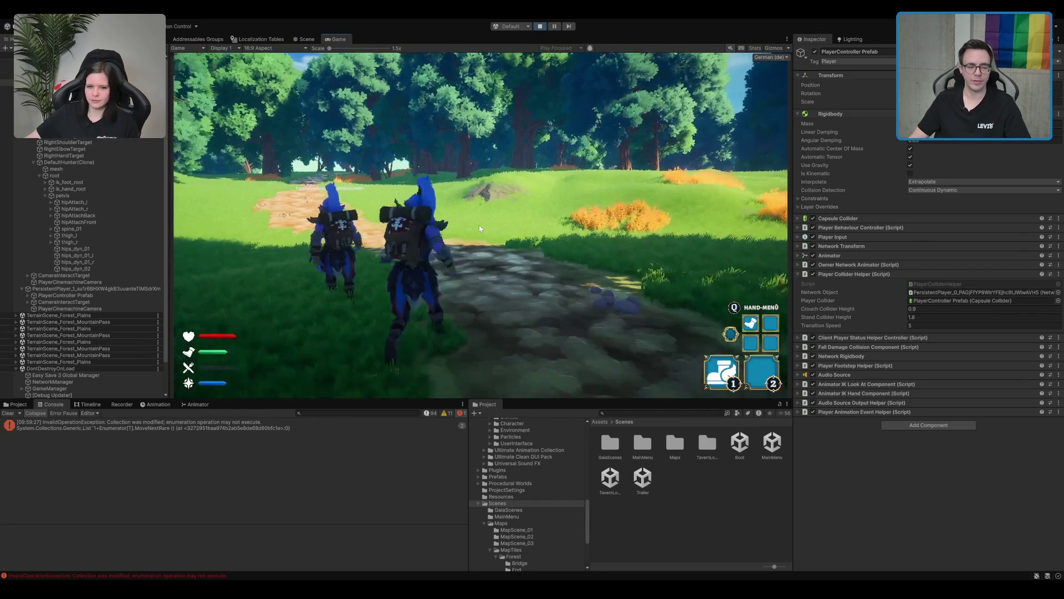
{"action": "key", "text": "e"}
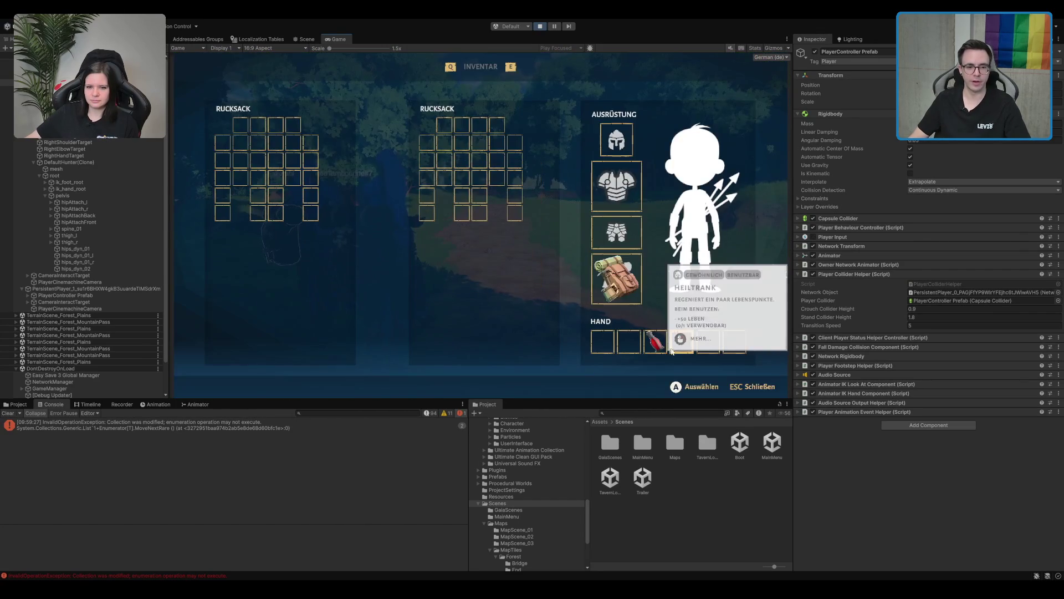
{"action": "key", "text": "Escape"}
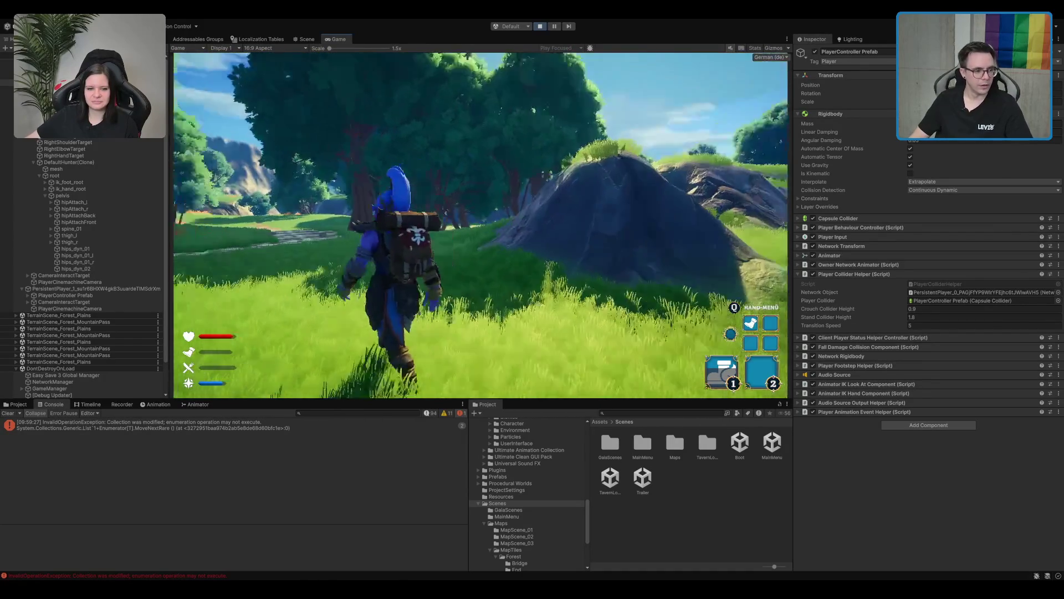
{"action": "left_click", "coordinate": [67, 355]}
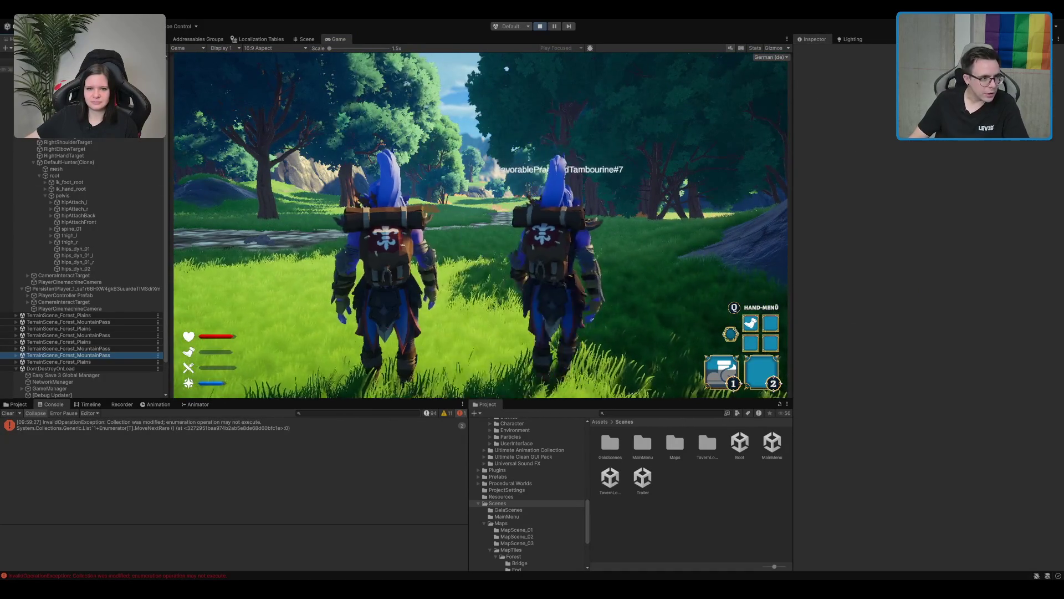
Scroll the Hierarchy to the bottom and bring up the Animator state graph.
{"action": "scroll", "coordinate": [83, 266], "scroll_direction": "down", "scroll_amount": 10}
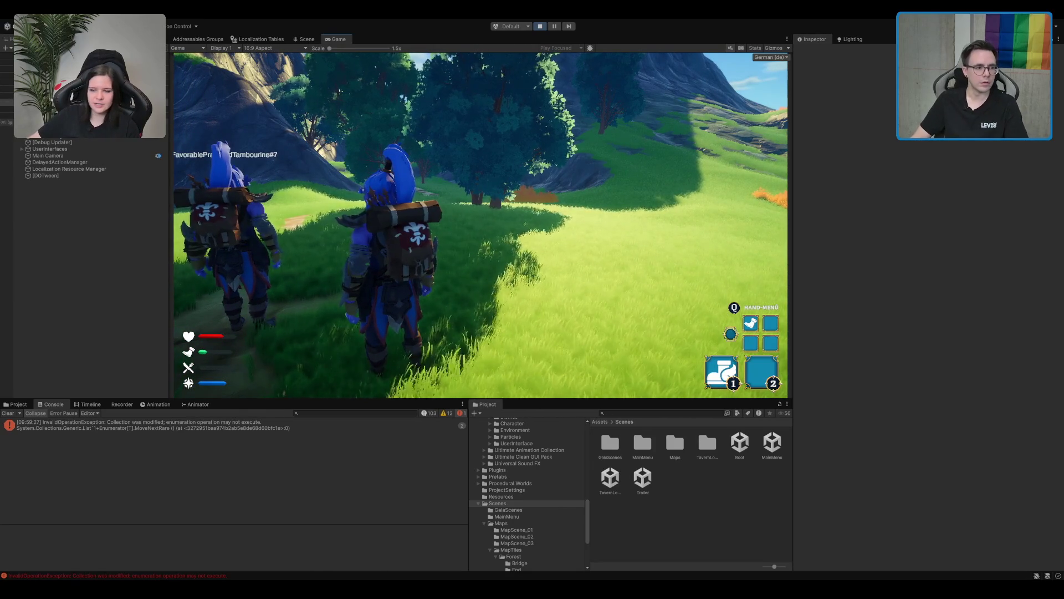
{"action": "left_click", "coordinate": [198, 404]}
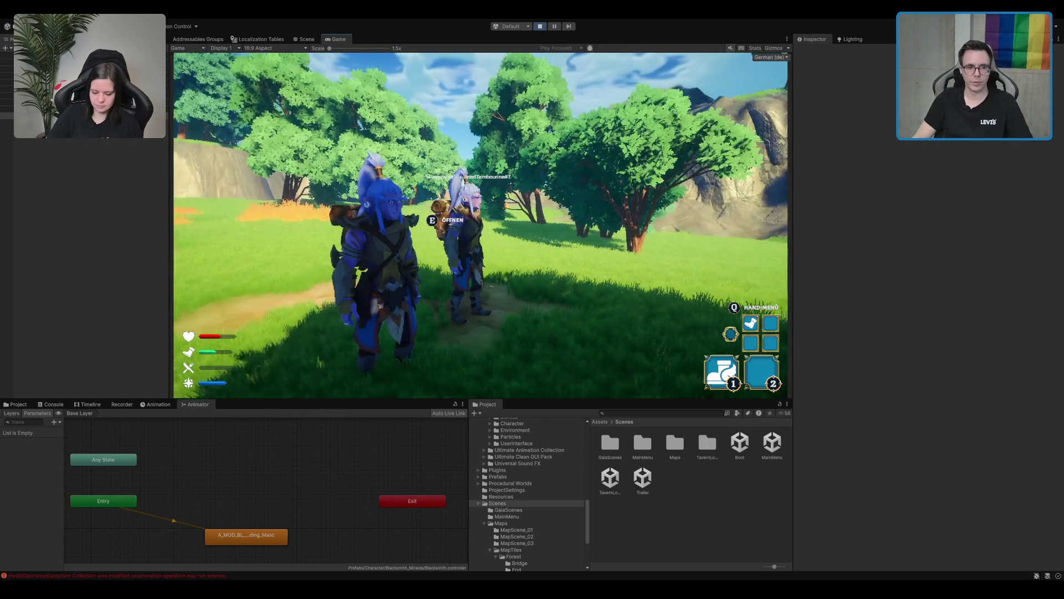
Run the character along the forest path toward the other player, then turn to face the camera.
{"action": "key", "text": "w"}
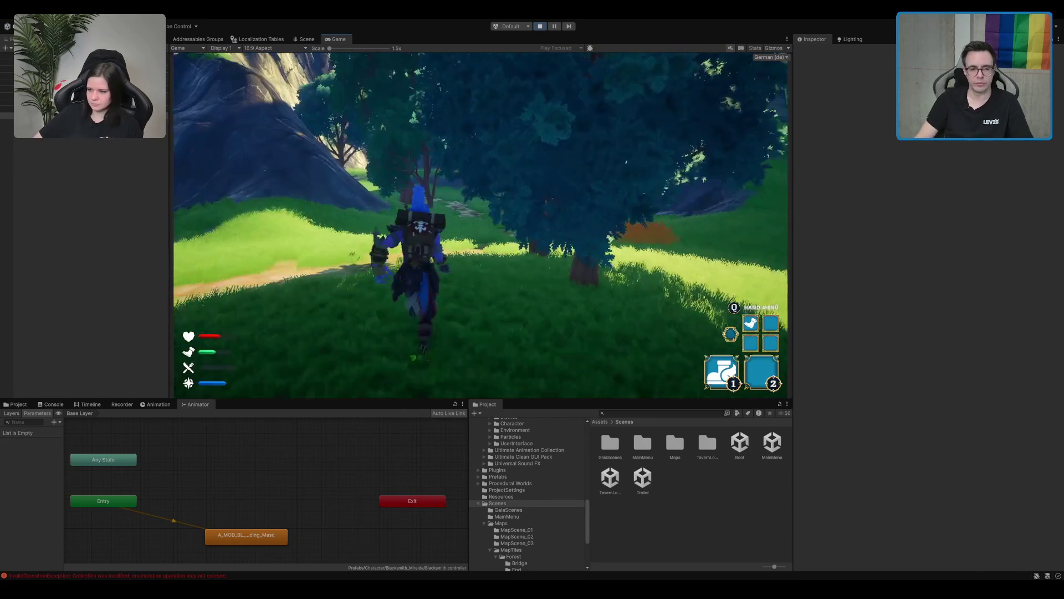
{"action": "key", "text": "w"}
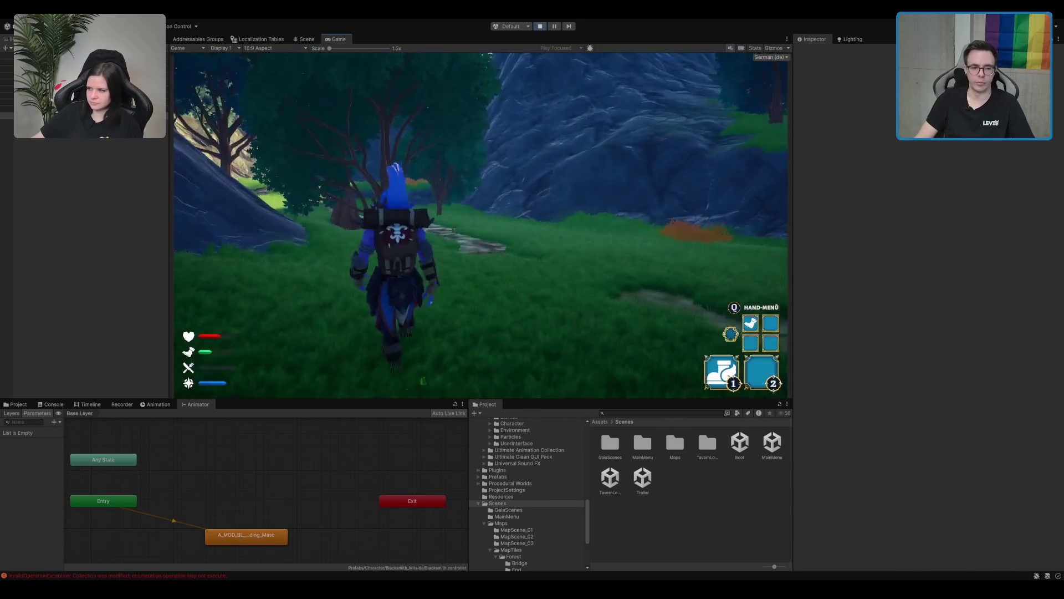
{"action": "key", "text": "w"}
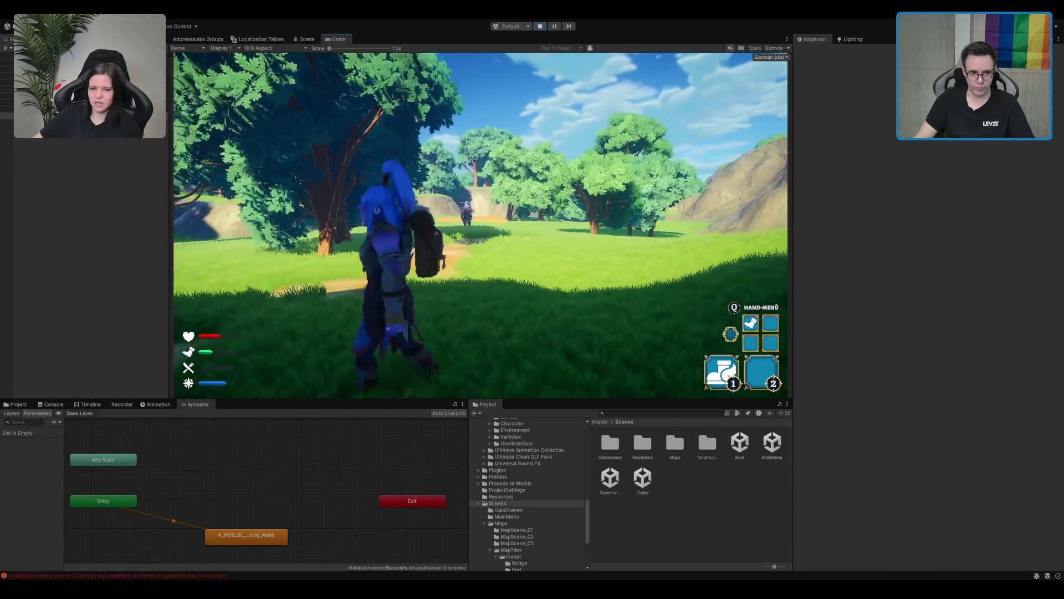
{"action": "key", "text": "w"}
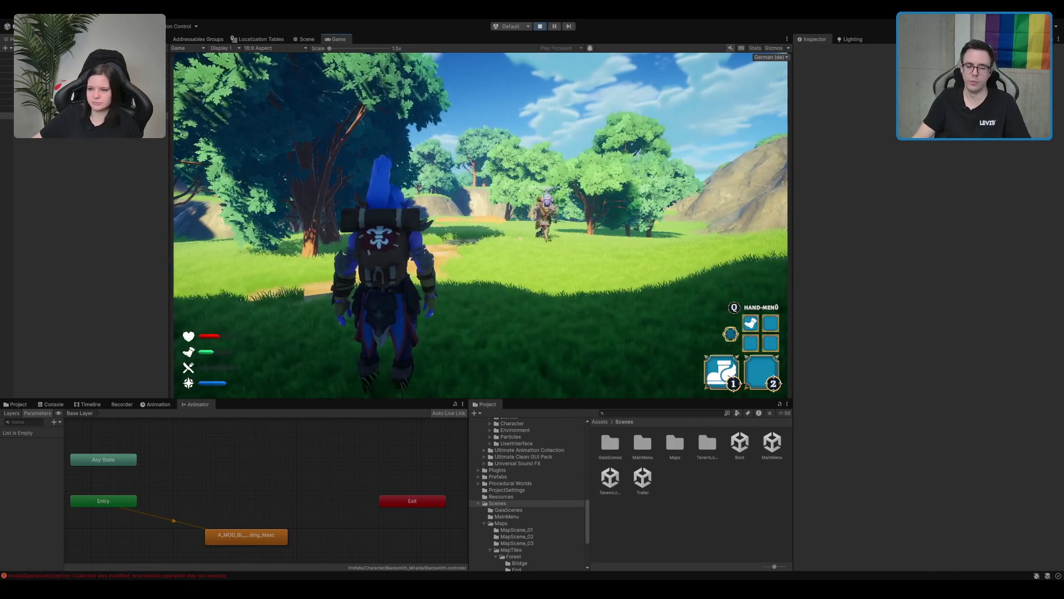
{"action": "key", "text": "w"}
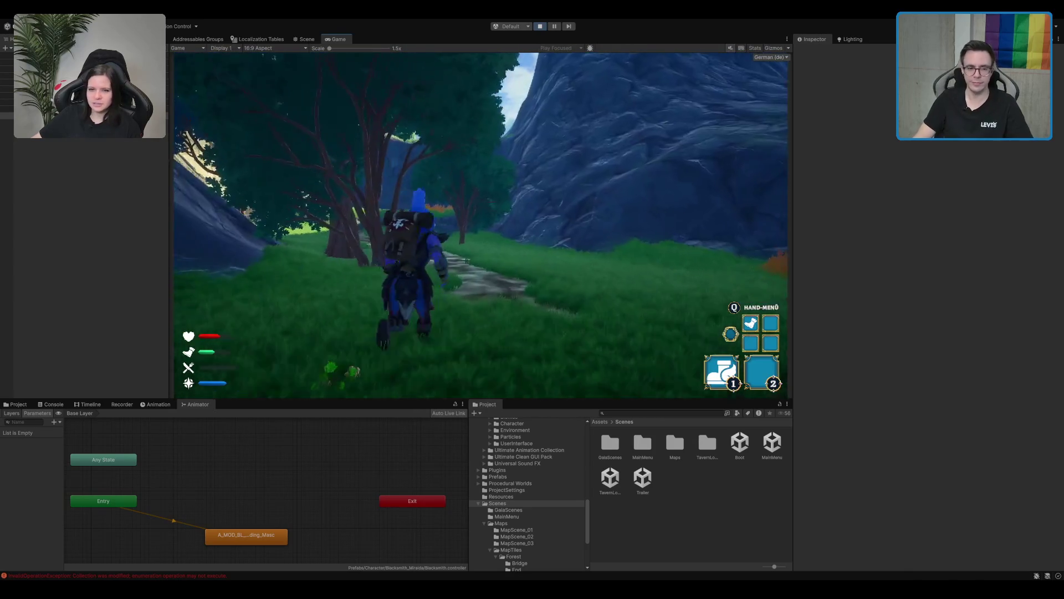
{"action": "key", "text": "w"}
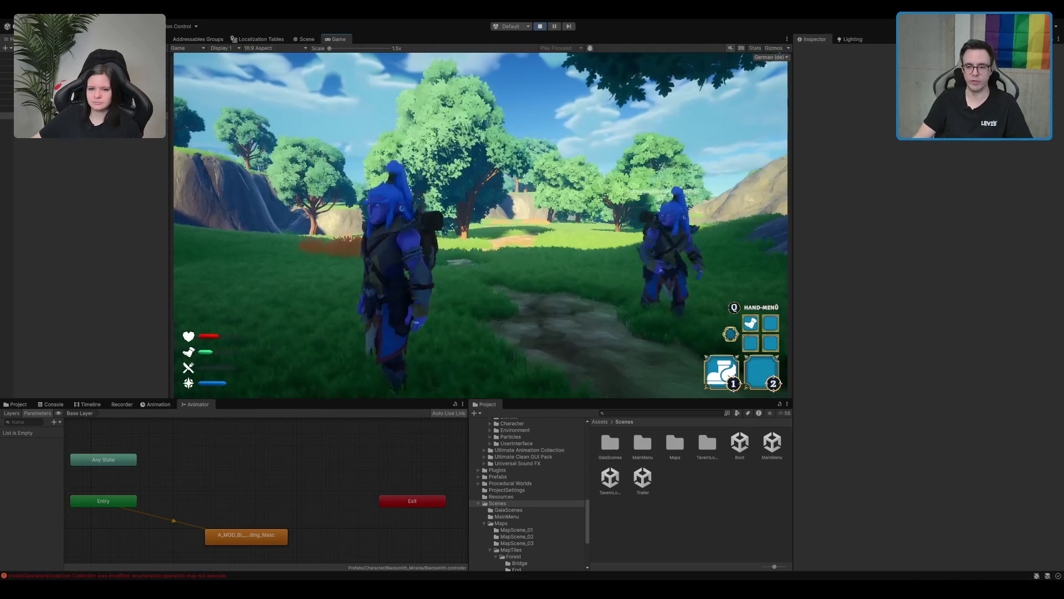
{"action": "key", "text": "s"}
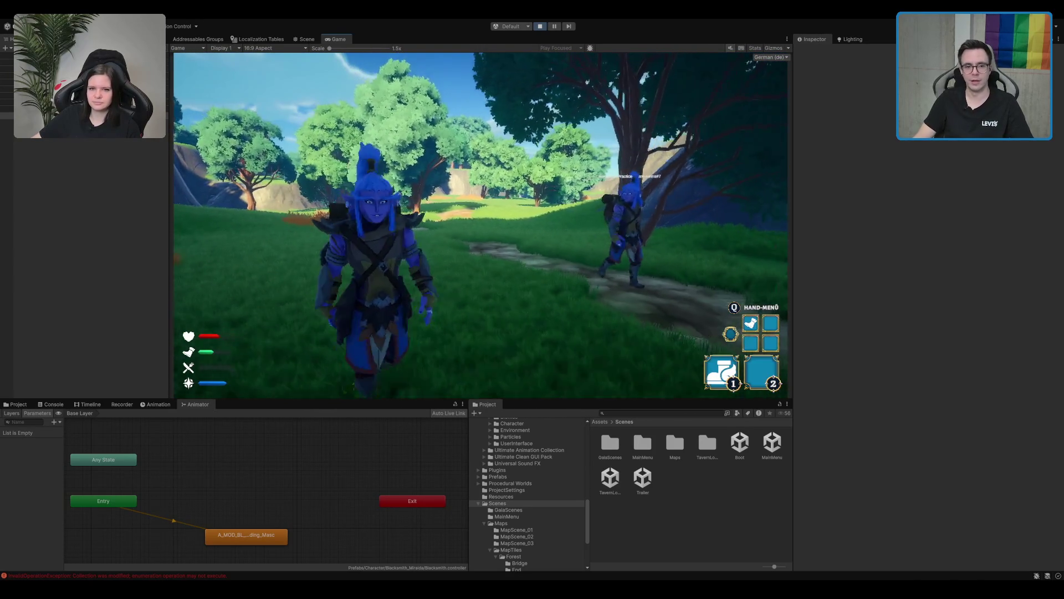
Climb the rocky cliff face, dropping off once, and climb over the ledge at the top.
{"action": "key", "text": "w"}
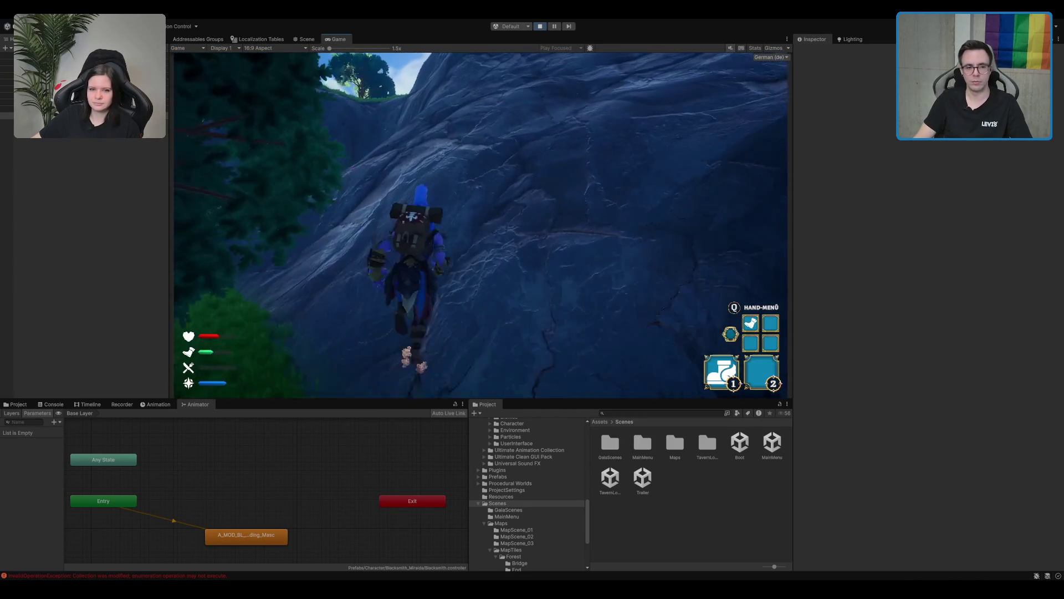
{"action": "key", "text": "w"}
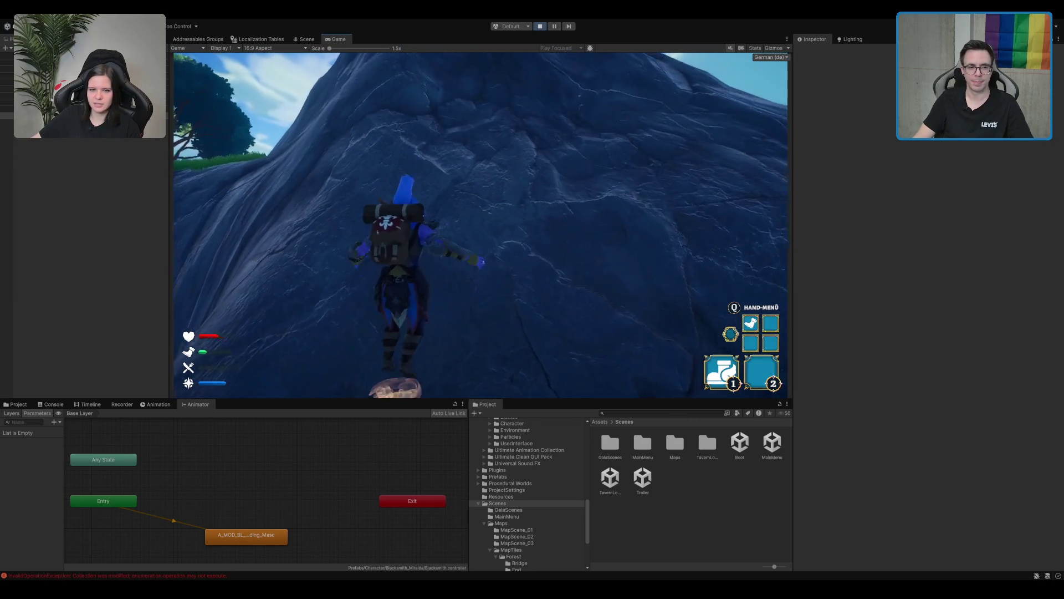
{"action": "key", "text": "s"}
{"action": "key", "text": "w"}
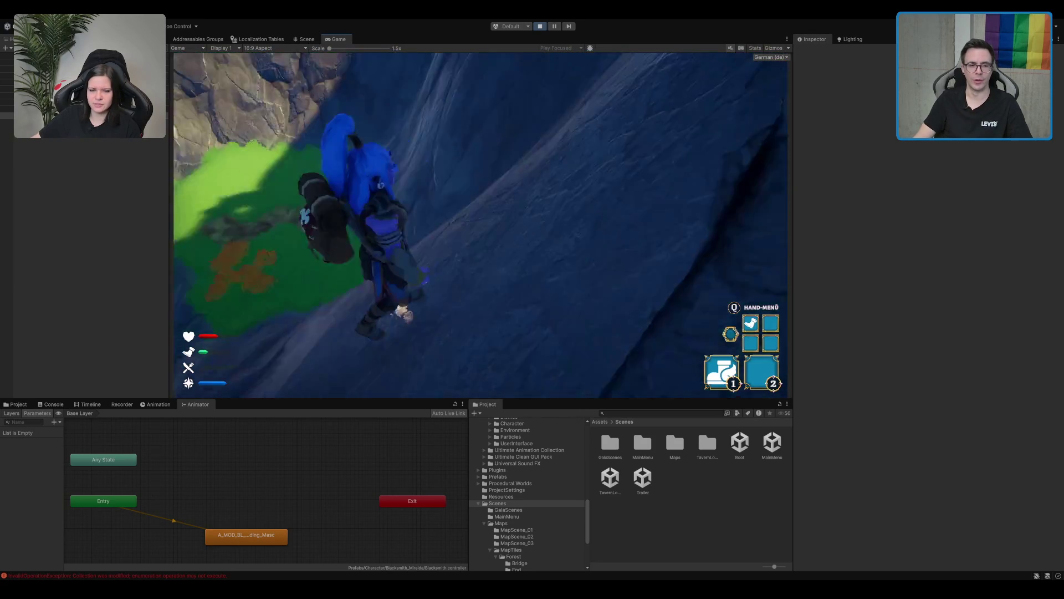
{"action": "key", "text": "w"}
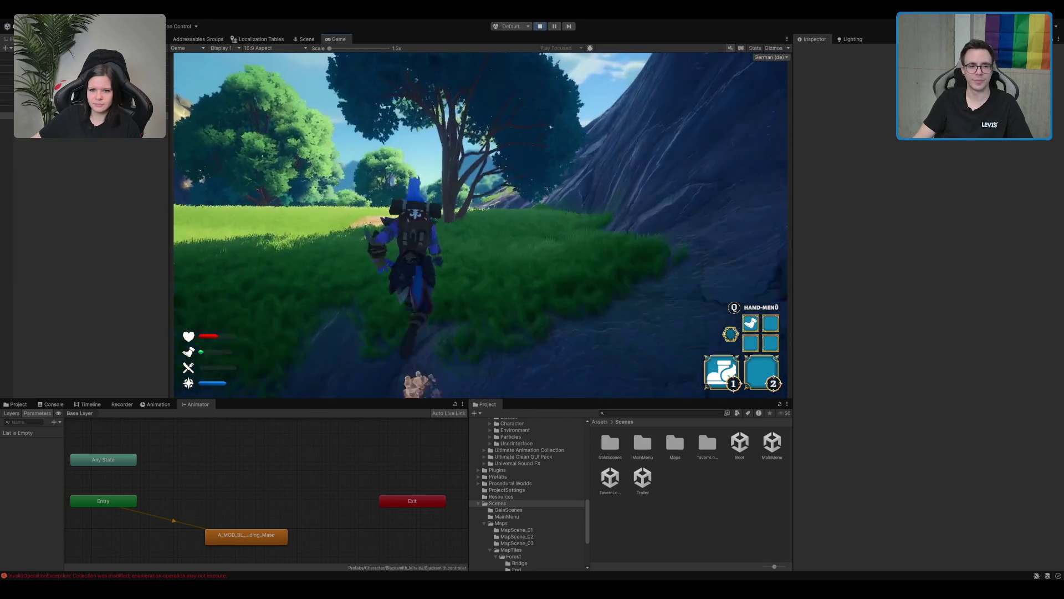
{"action": "key", "text": "w"}
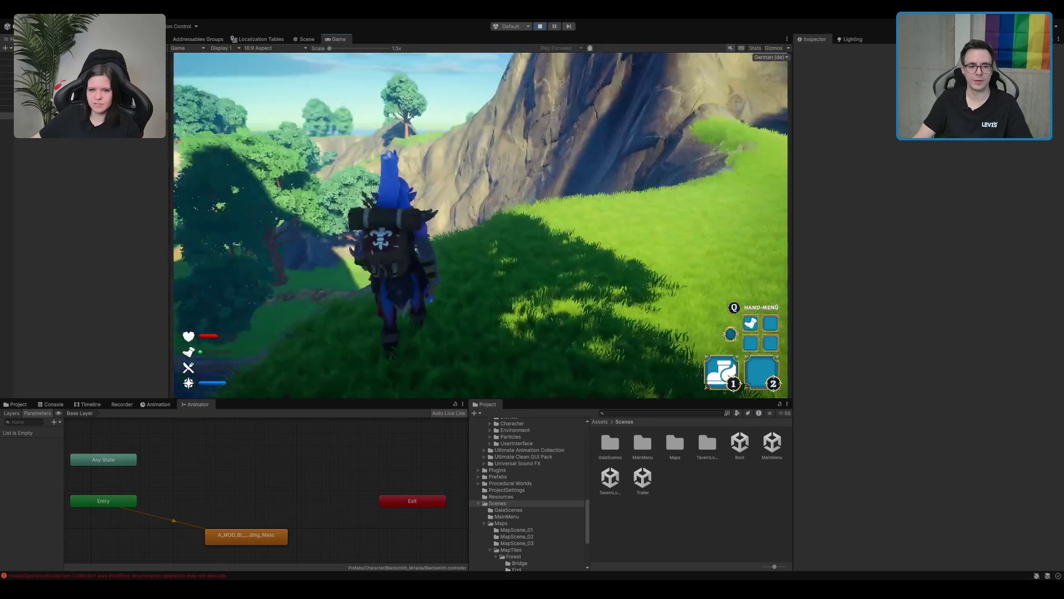
{"action": "key", "text": "w"}
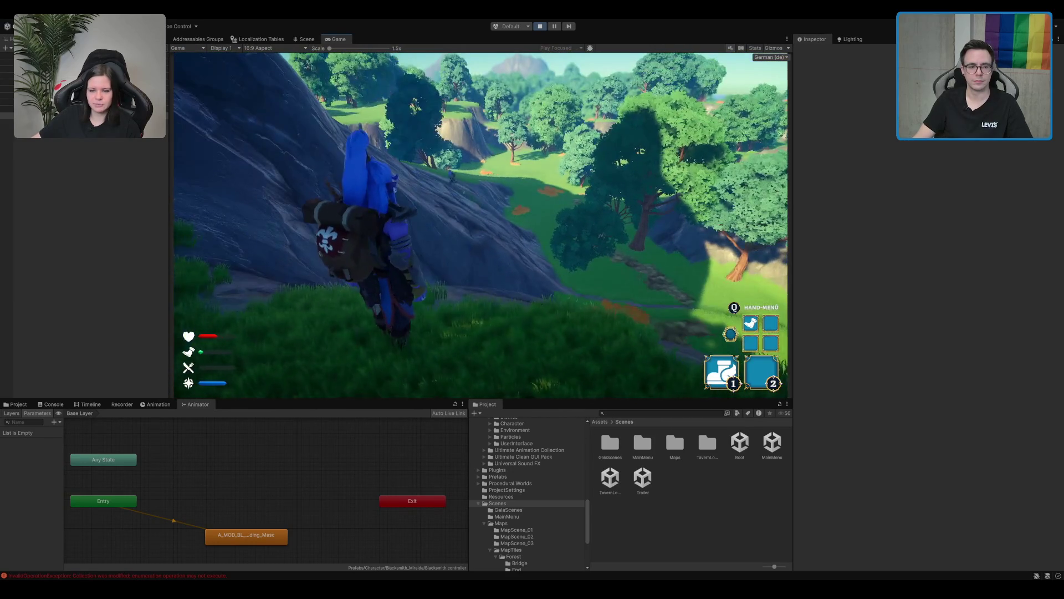
{"action": "key", "text": "w"}
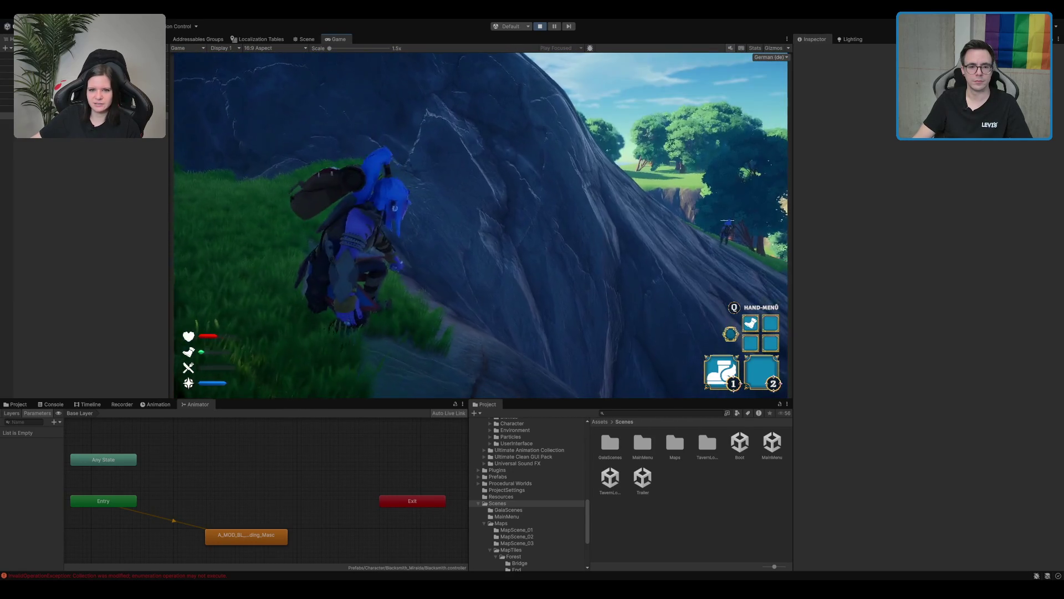
{"action": "key", "text": "w"}
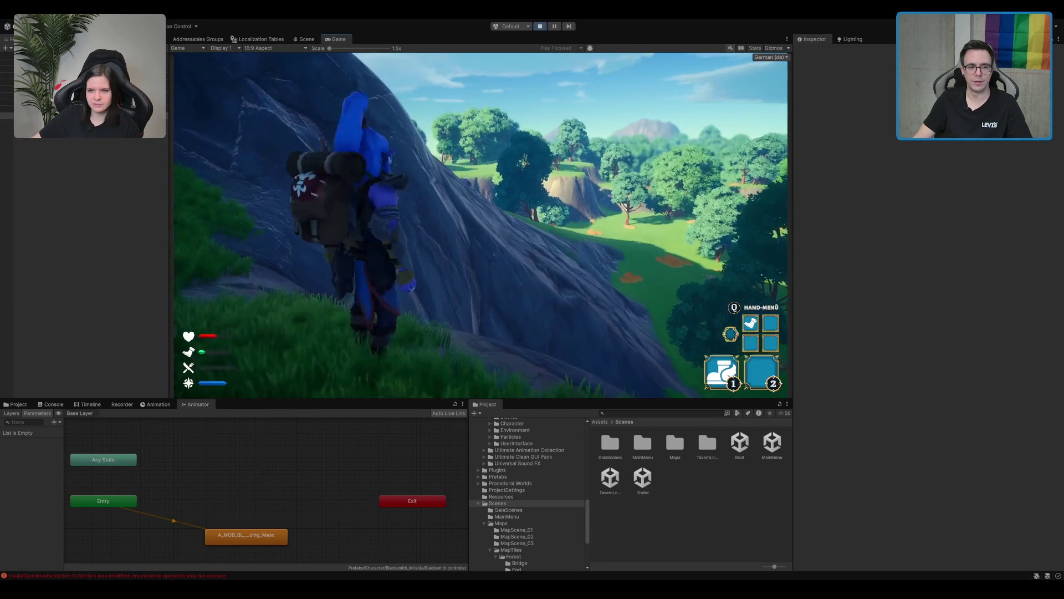
{"action": "key", "text": "w"}
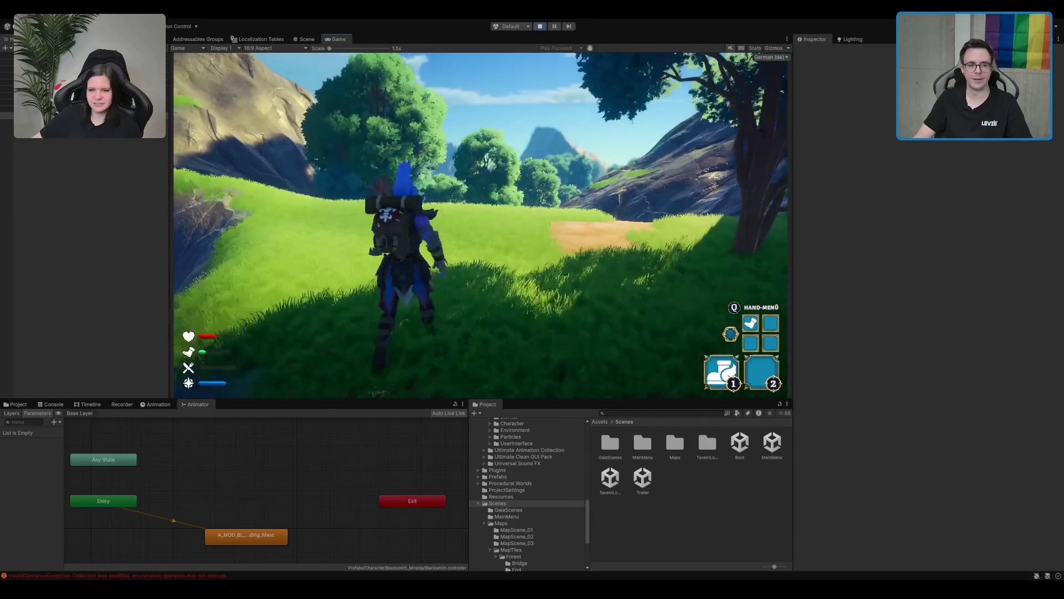
Run across the meadow and grassy slope toward the rocky ground below the cliff.
{"action": "key", "text": "w"}
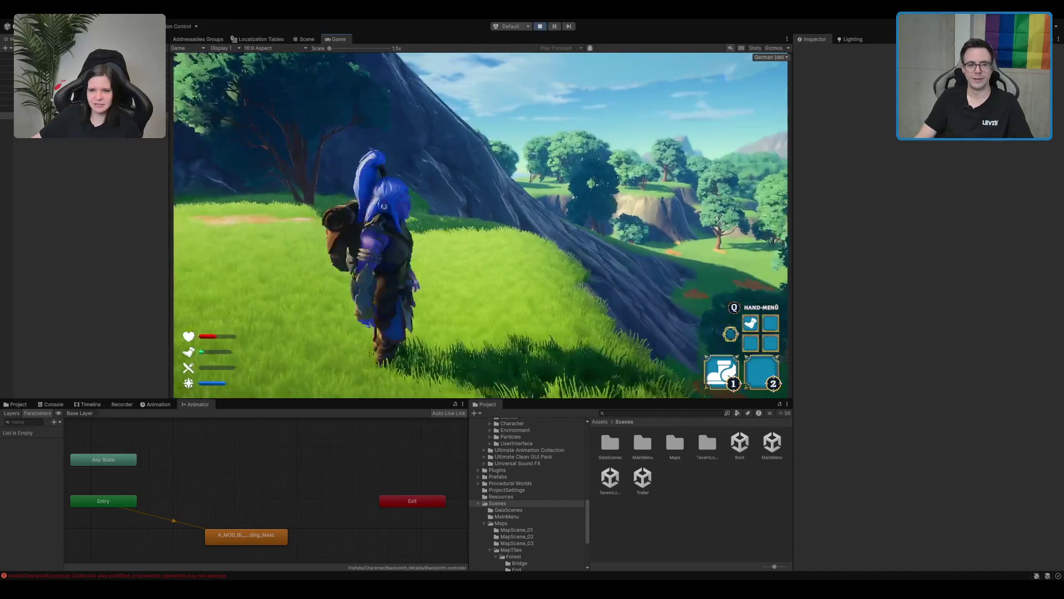
{"action": "key", "text": "w"}
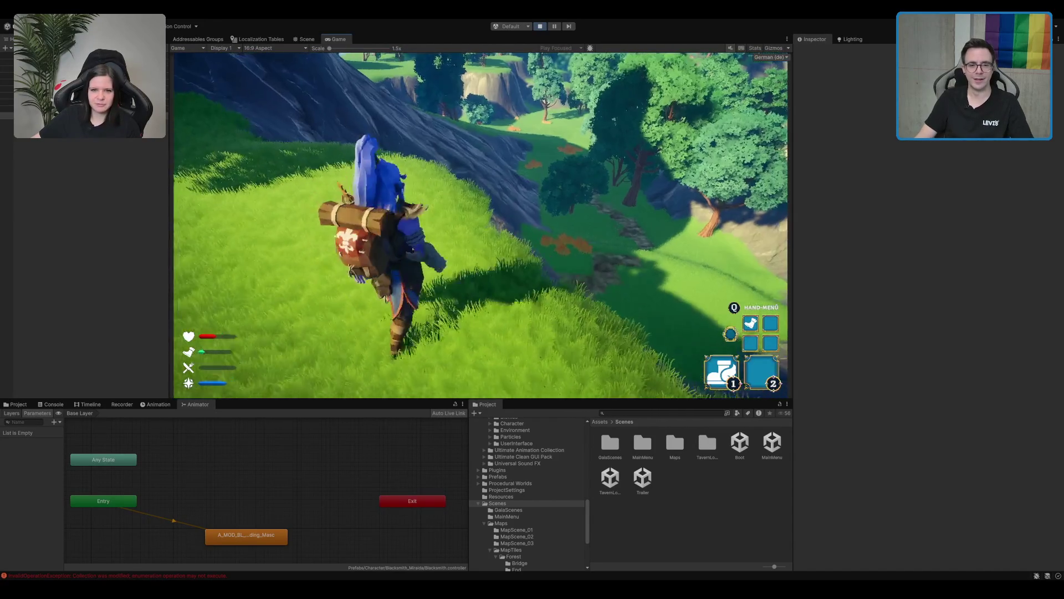
{"action": "key", "text": "w"}
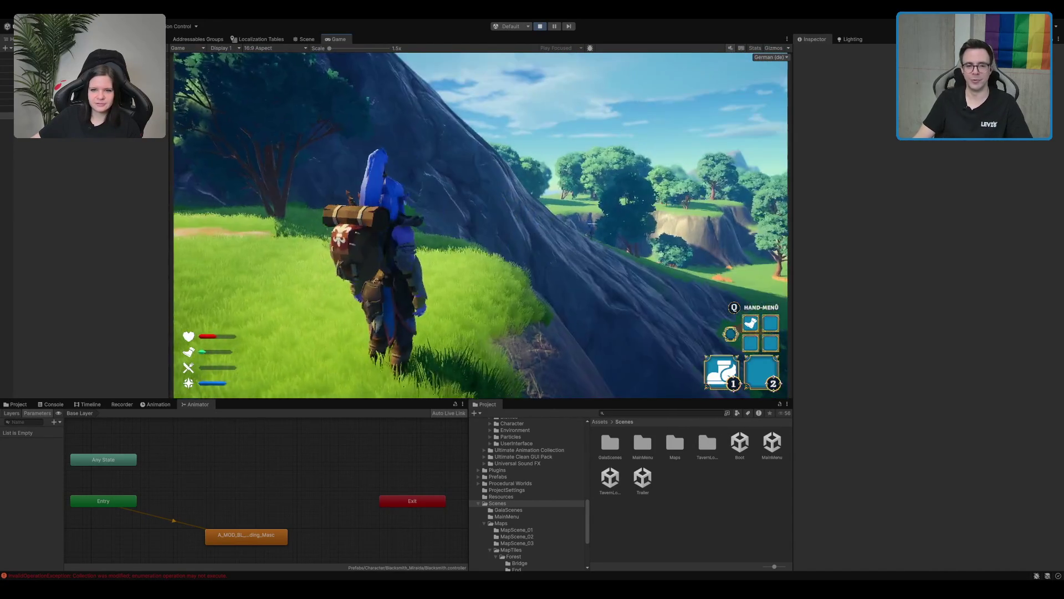
{"action": "key", "text": "w"}
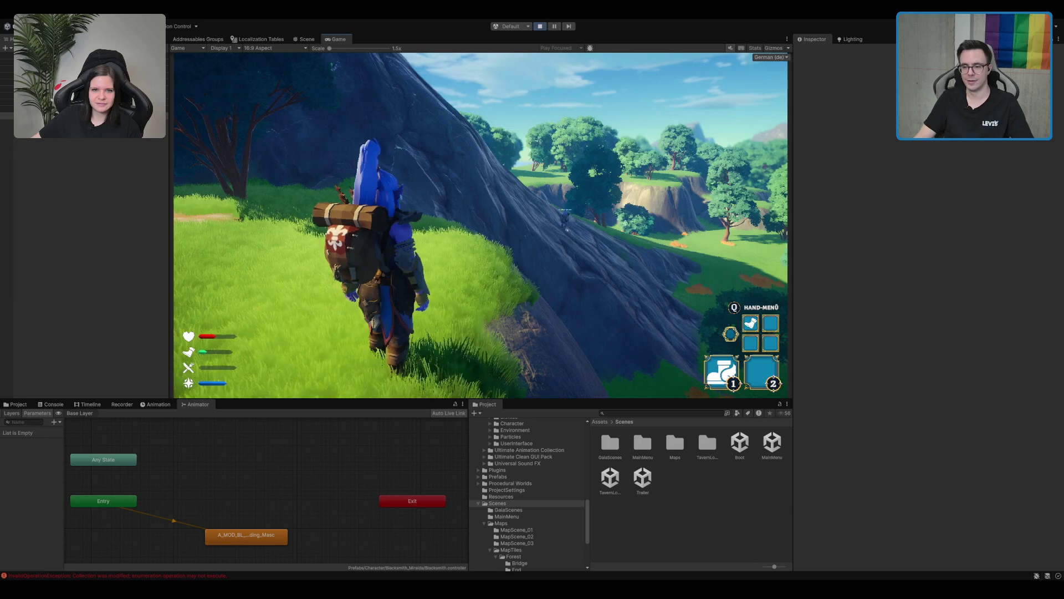
{"action": "key", "text": "w"}
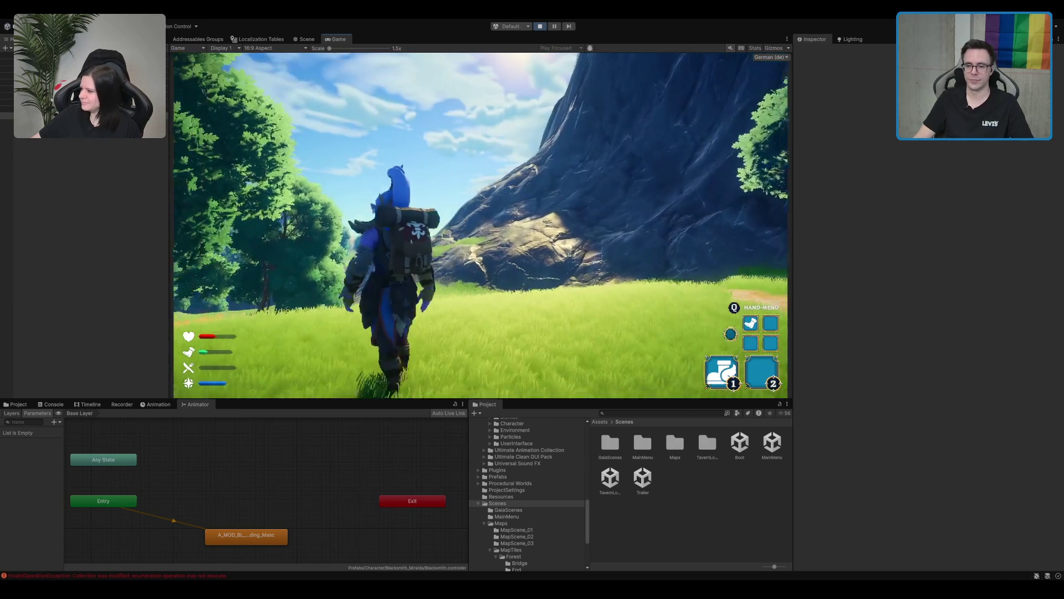
{"action": "key", "text": "w"}
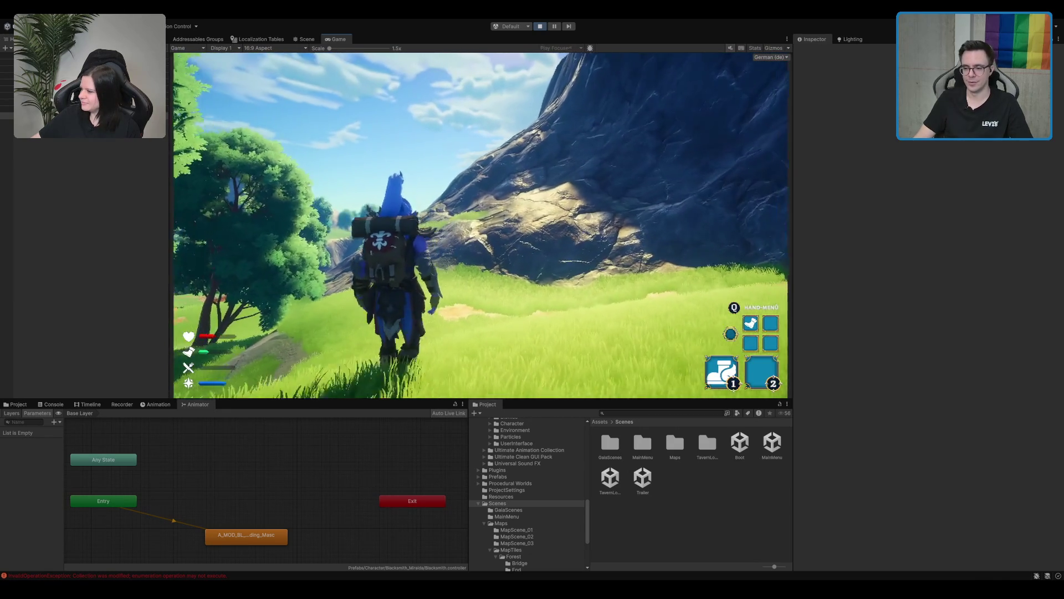
{"action": "key", "text": "w"}
{"action": "key", "text": "w"}
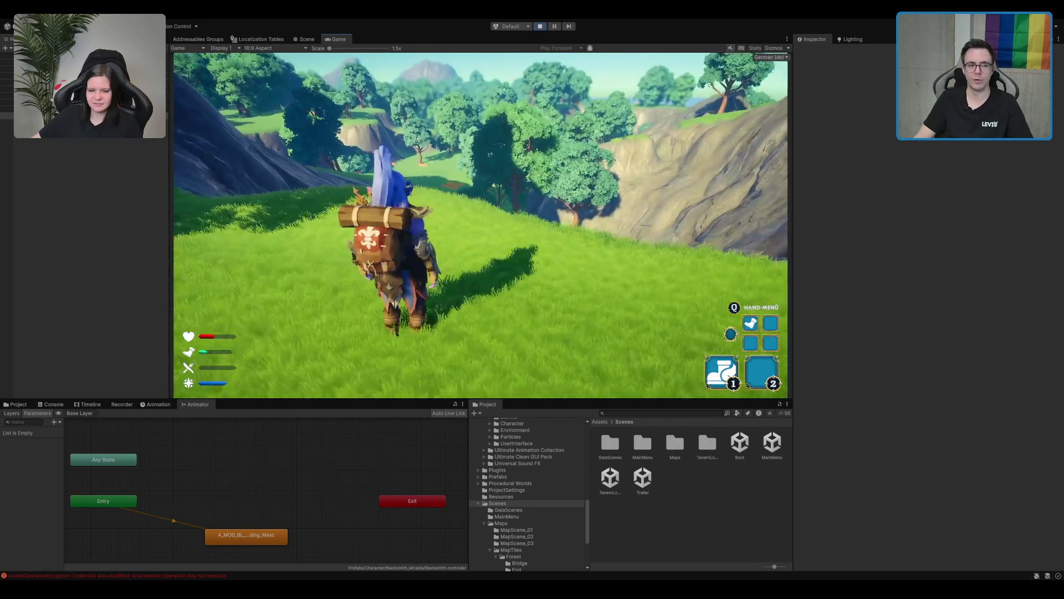
Walk the hunter forward along the dirt path and up the rocky slope.
{"action": "key", "text": "w"}
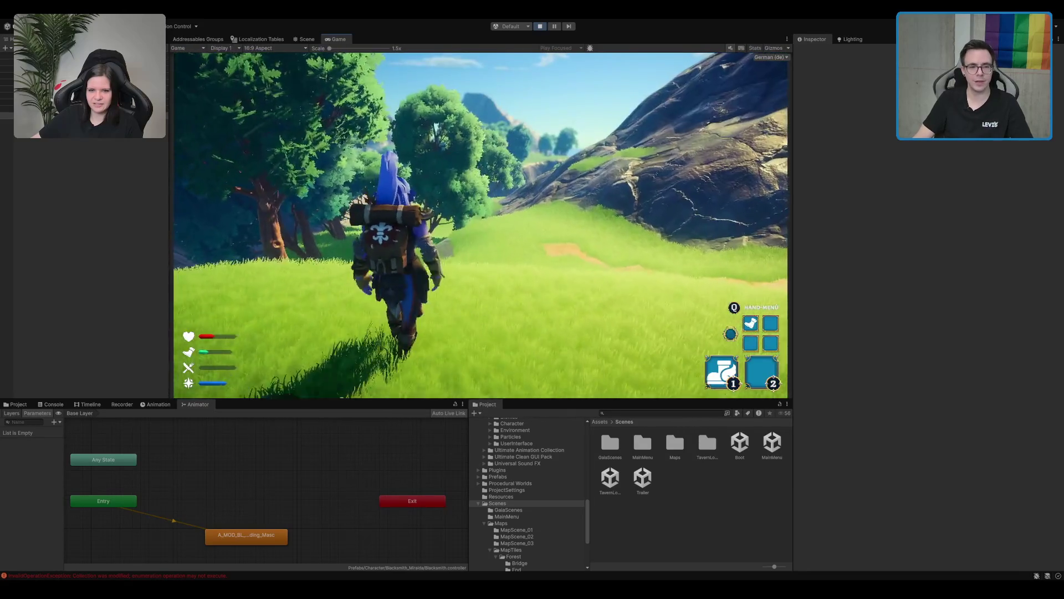
{"action": "key", "text": "w"}
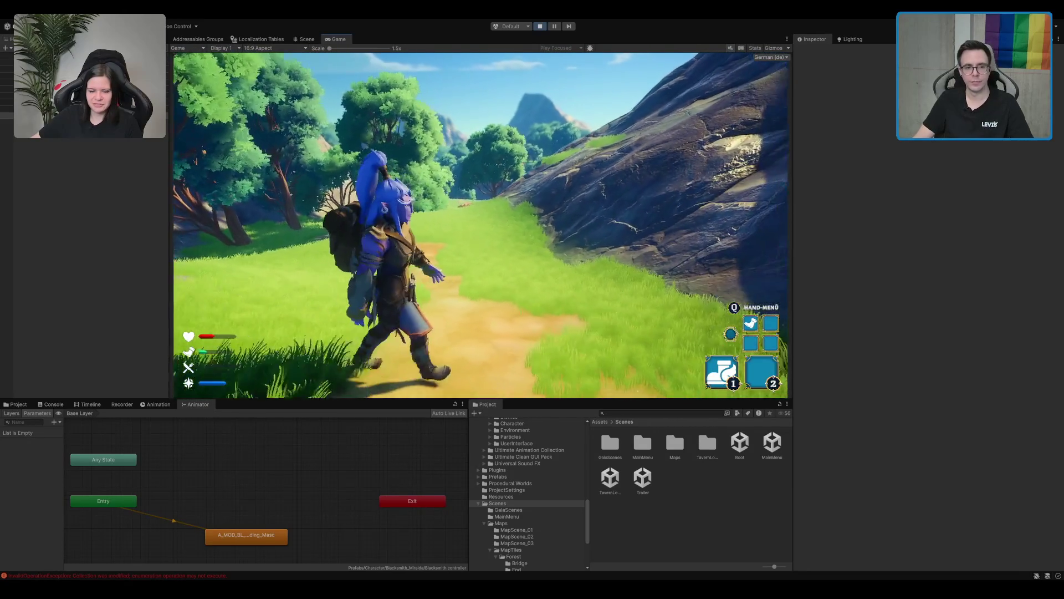
{"action": "key", "text": "w"}
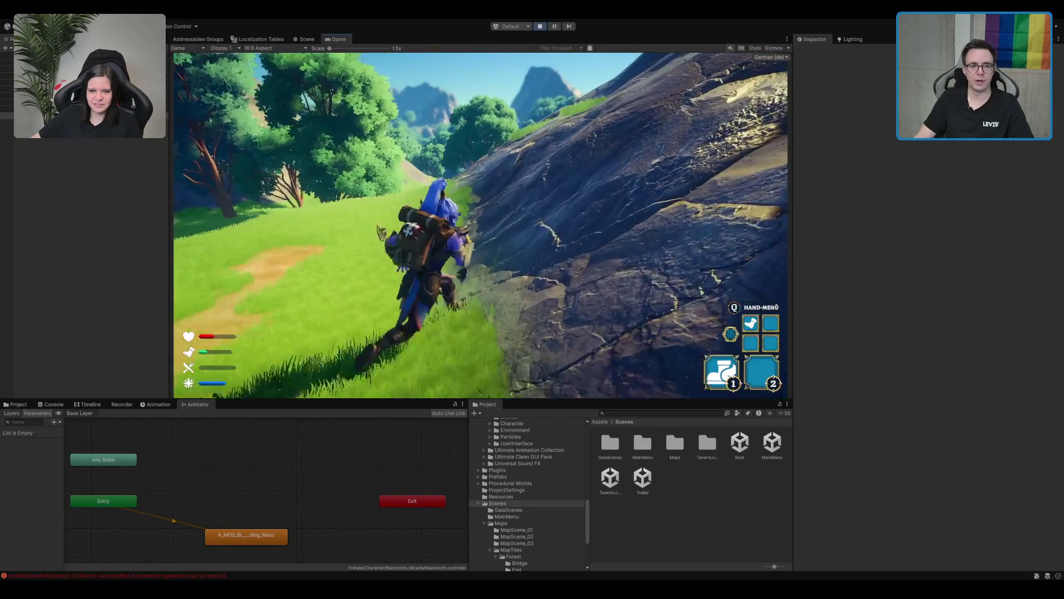
{"action": "key", "text": "w"}
{"action": "key", "text": "w"}
{"action": "key", "text": "w"}
{"action": "key", "text": "w"}
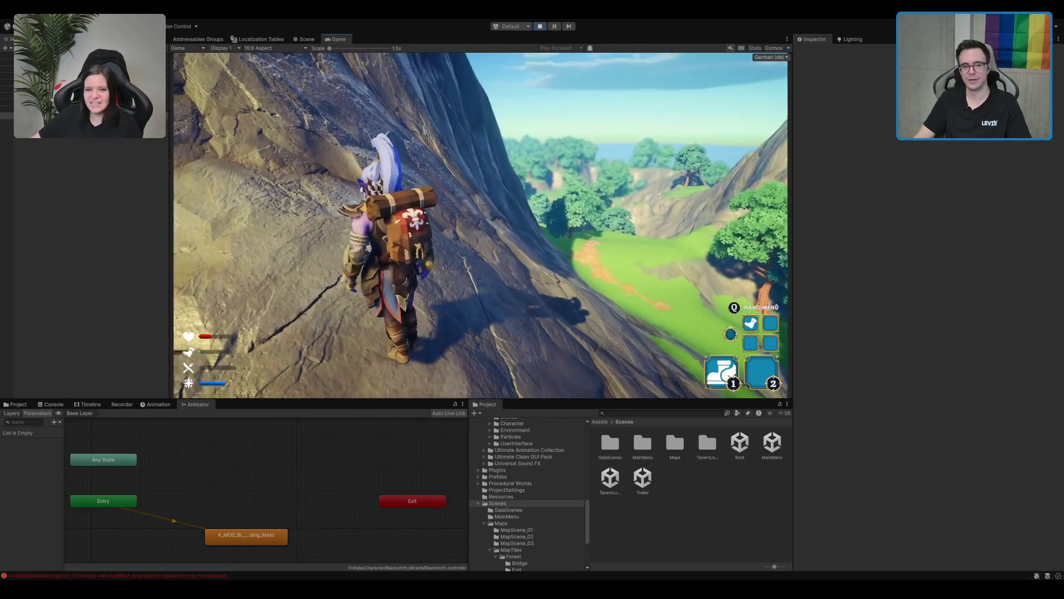
Turn toward the cliff, run to it and climb onto the ledge above the meadow.
{"action": "key", "text": "w"}
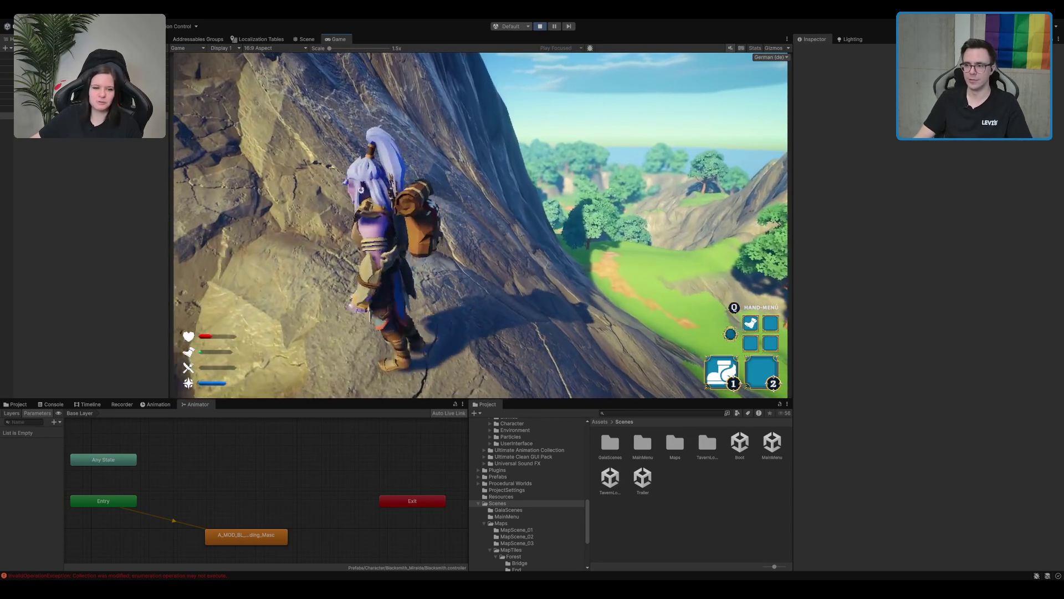
{"action": "key", "text": "w"}
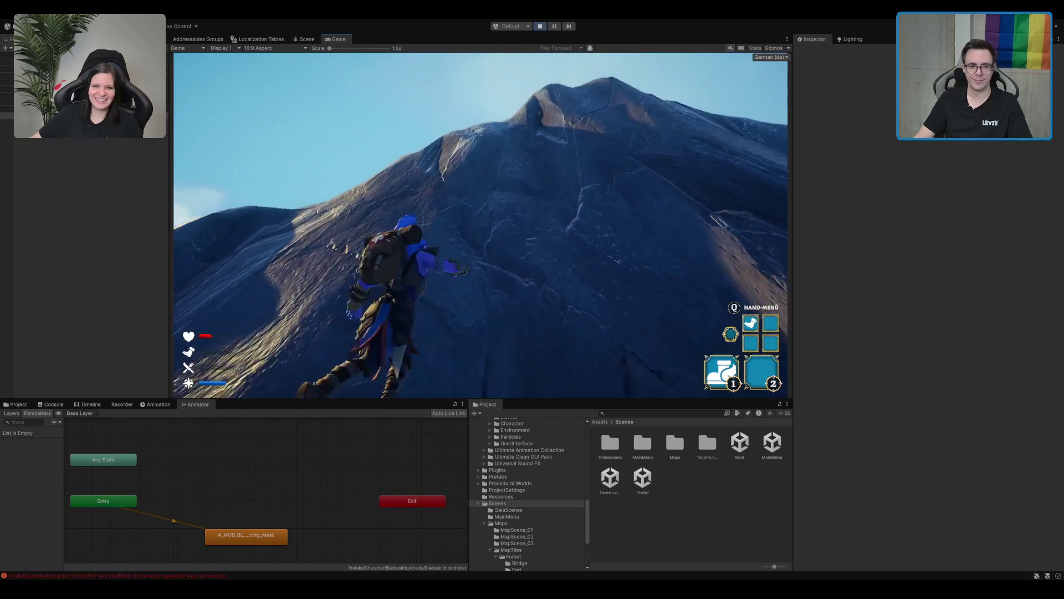
{"action": "key", "text": "w"}
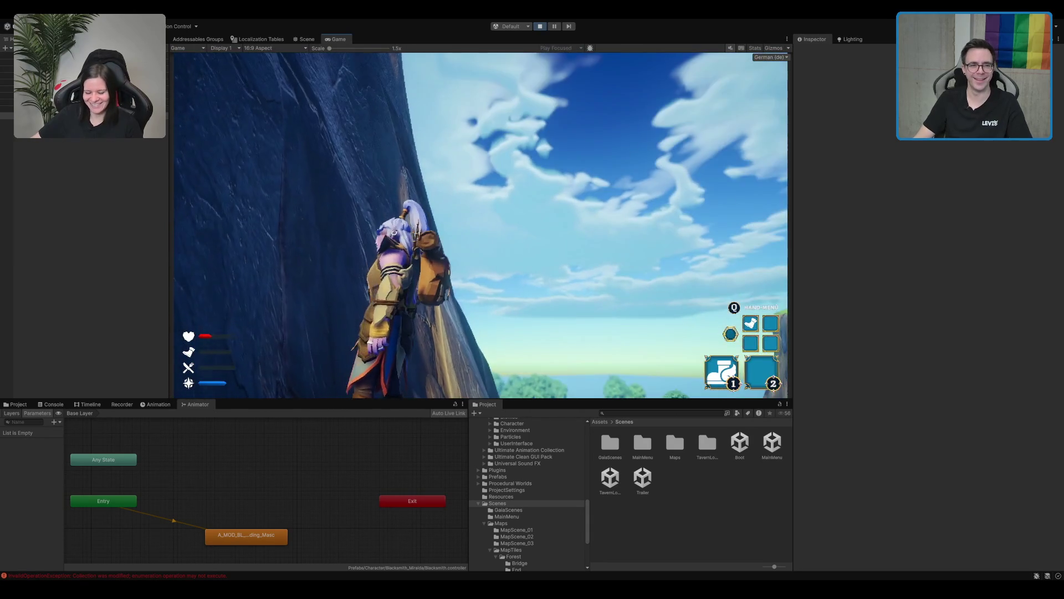
{"action": "key", "text": "w"}
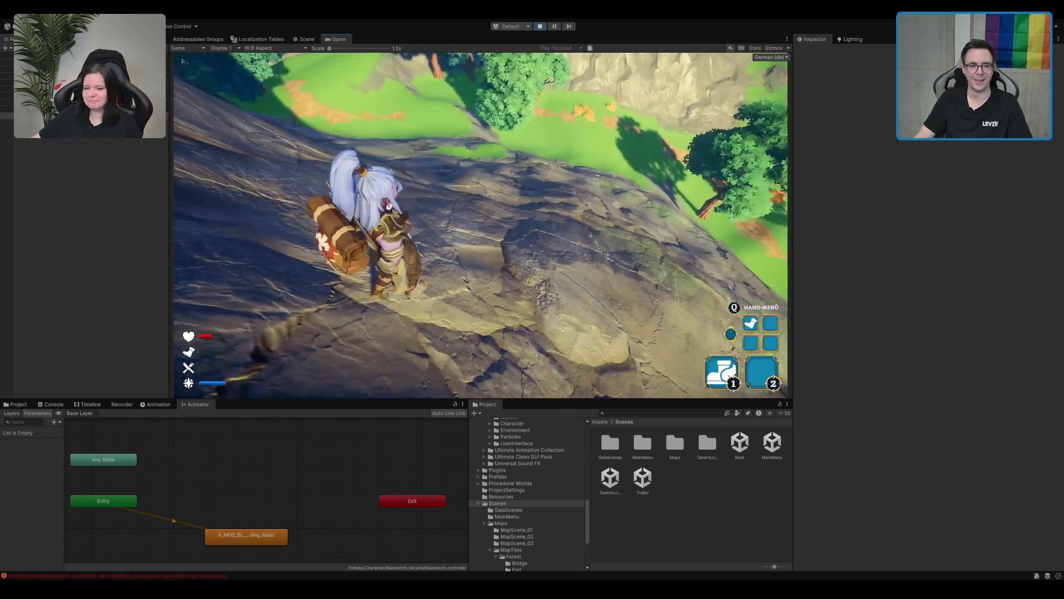
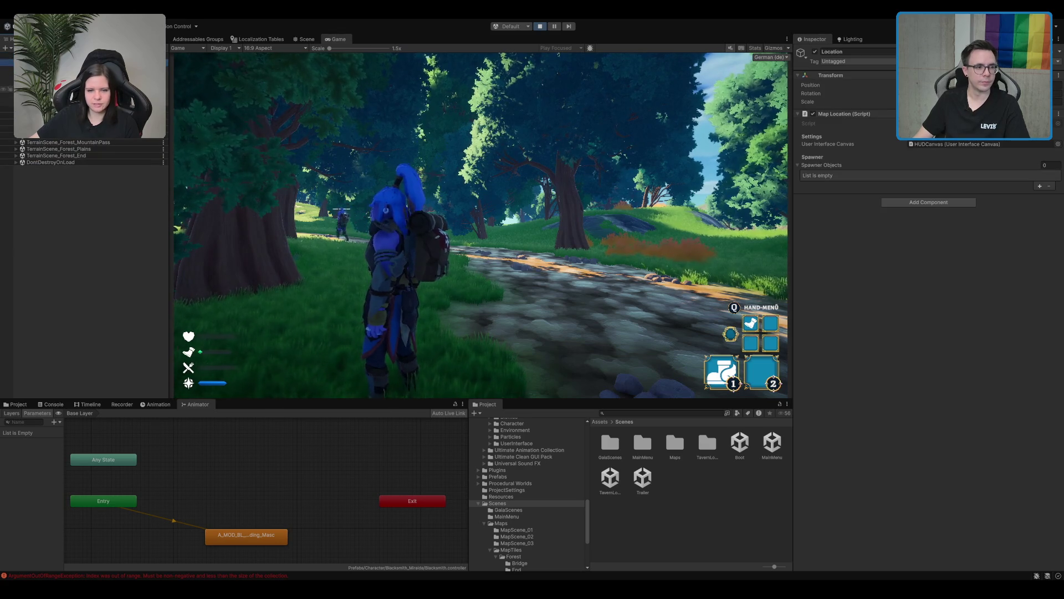
Change the PlayerController Prefab's Rigidbody Interpolate setting to Extrapolate during play.
{"action": "left_click", "coordinate": [7, 88]}
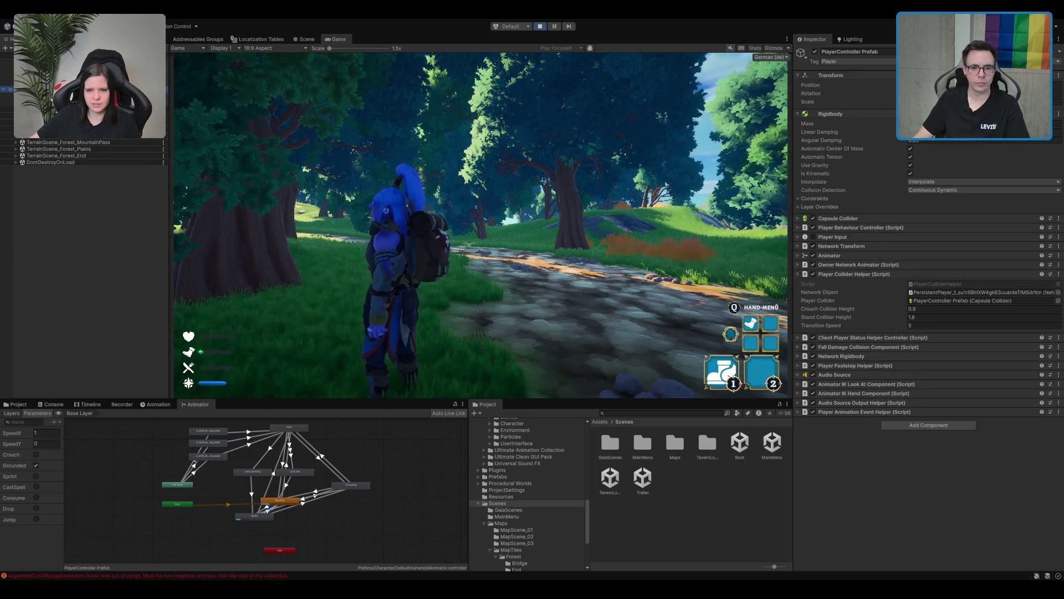
{"action": "left_click", "coordinate": [942, 181]}
{"action": "left_click", "coordinate": [936, 192]}
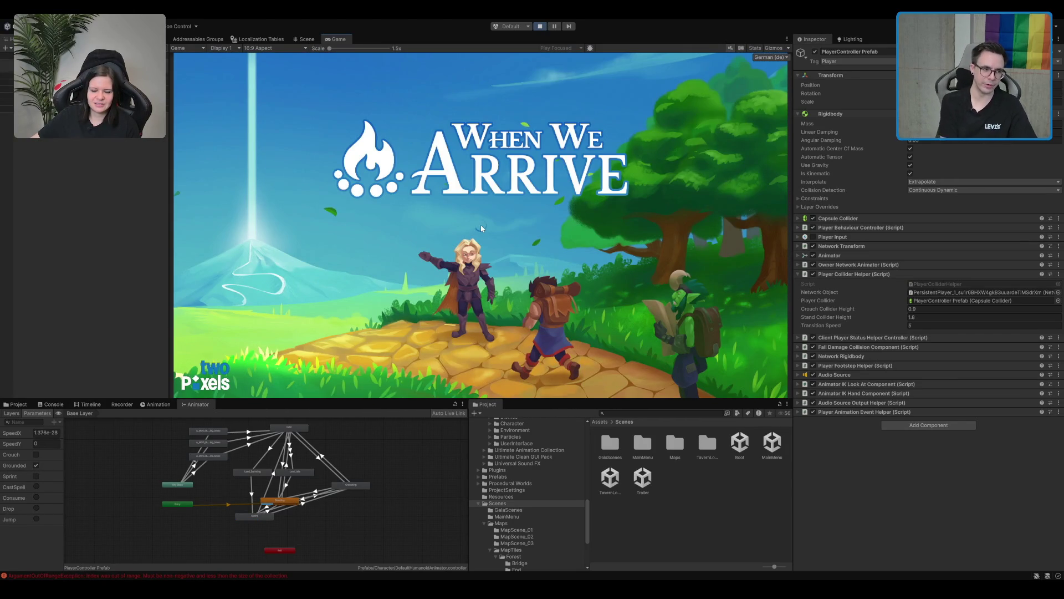
Walk and sprint the character through the portal along the lakeshore, then restore the editor layout.
{"action": "key", "text": "w"}
{"action": "key", "text": "w"}
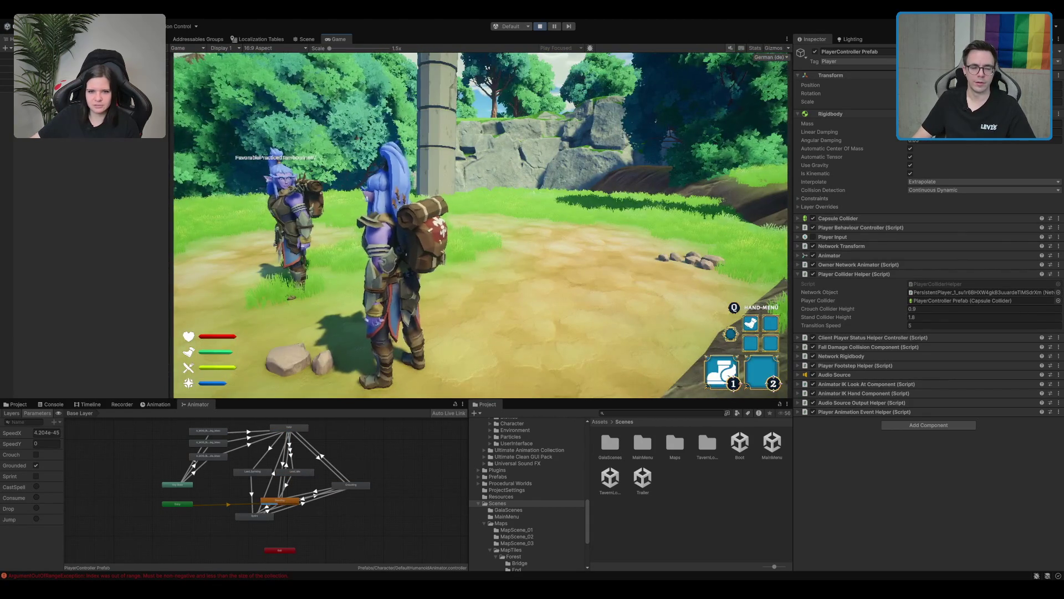
{"action": "key", "text": "w"}
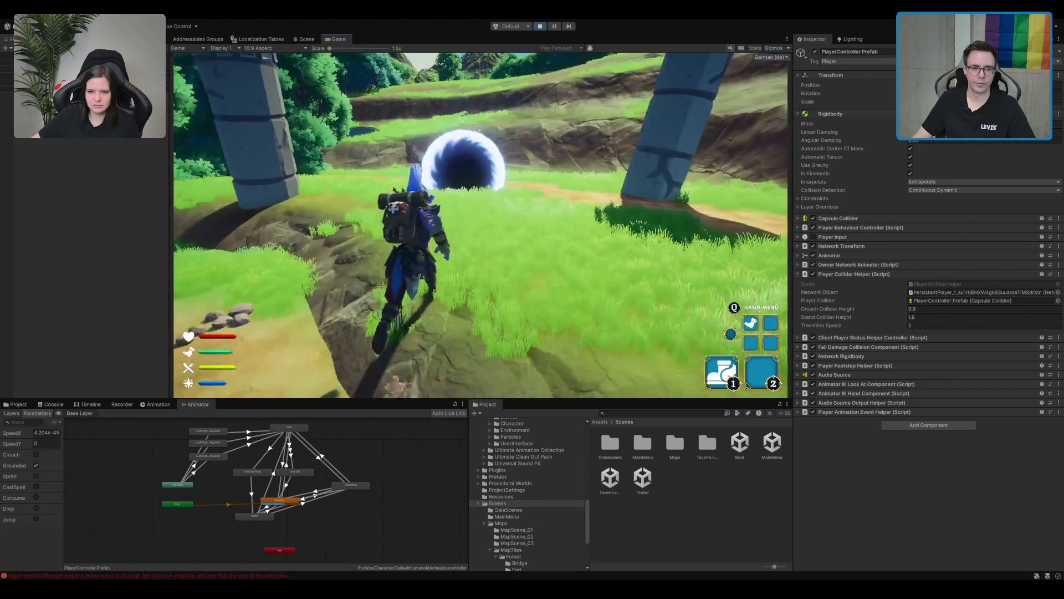
{"action": "key", "text": "shift+w"}
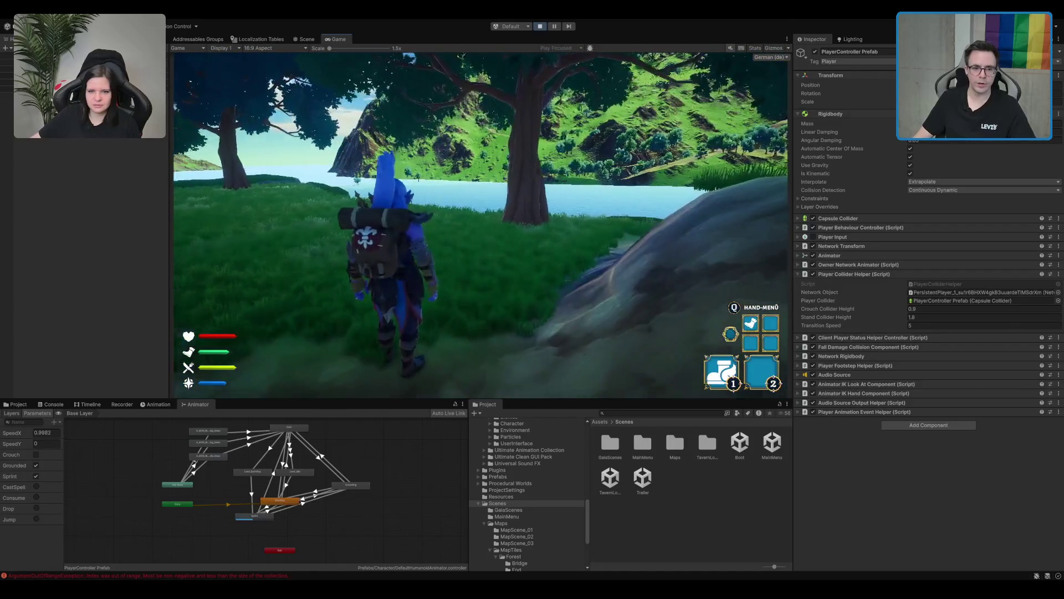
{"action": "key", "text": "w"}
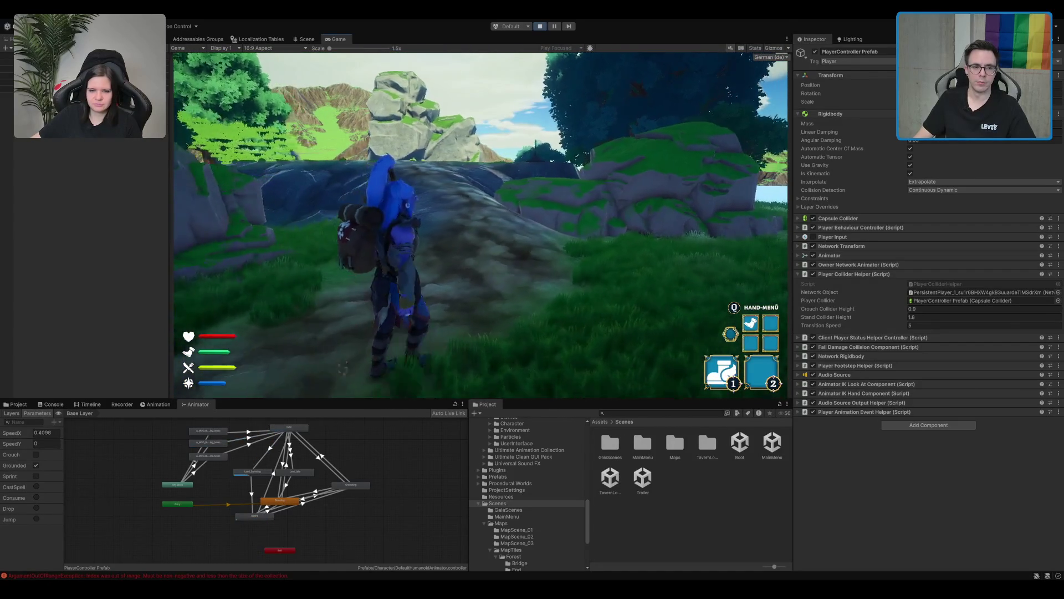
{"action": "key", "text": "shift+w"}
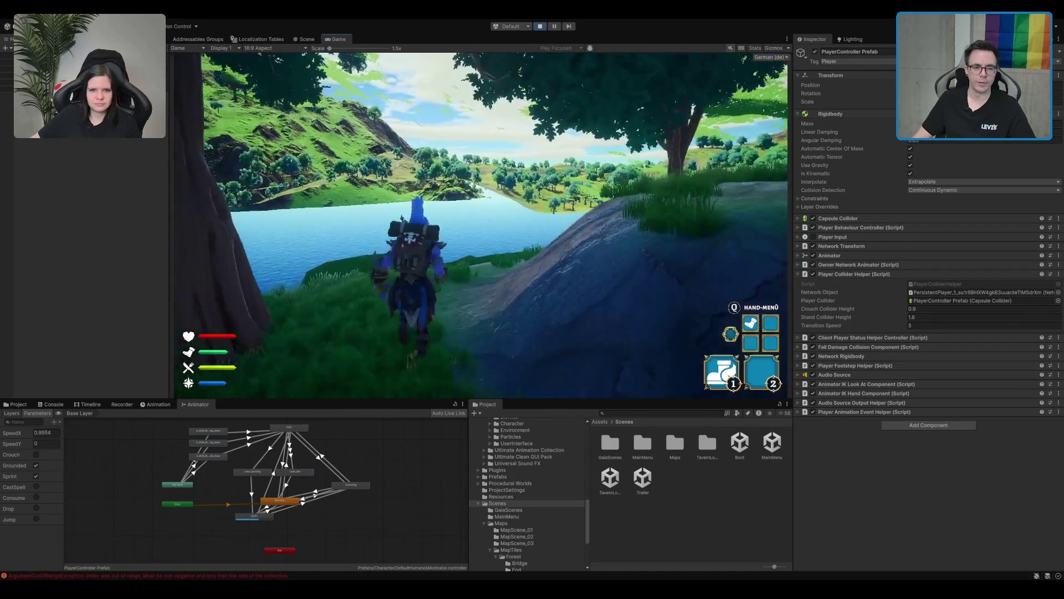
{"action": "key", "text": "shift+w"}
{"action": "key", "text": "shift+s"}
{"action": "key", "text": "w"}
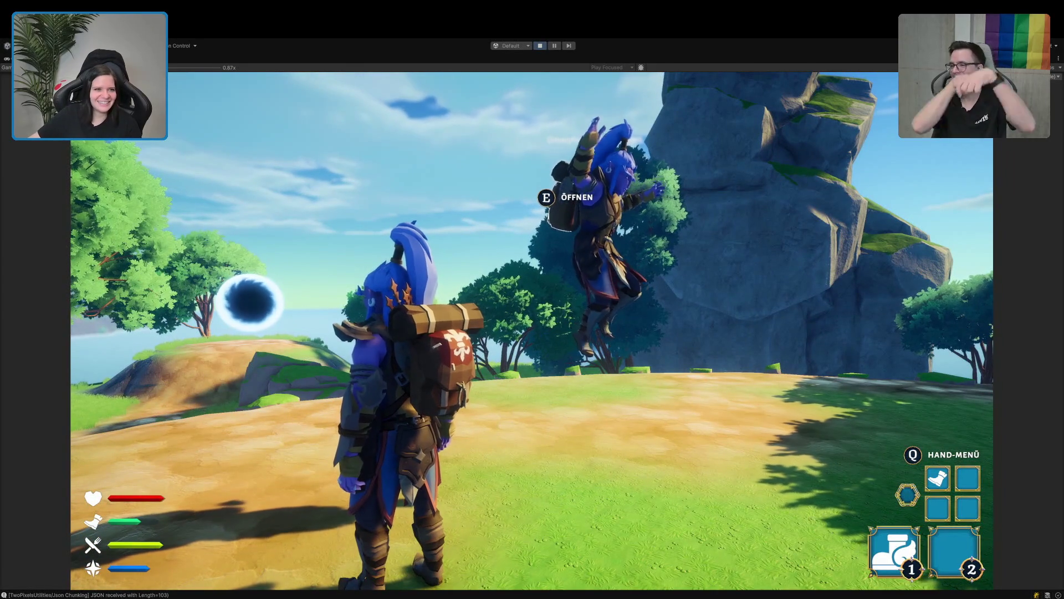
{"action": "key", "text": "shift+space"}
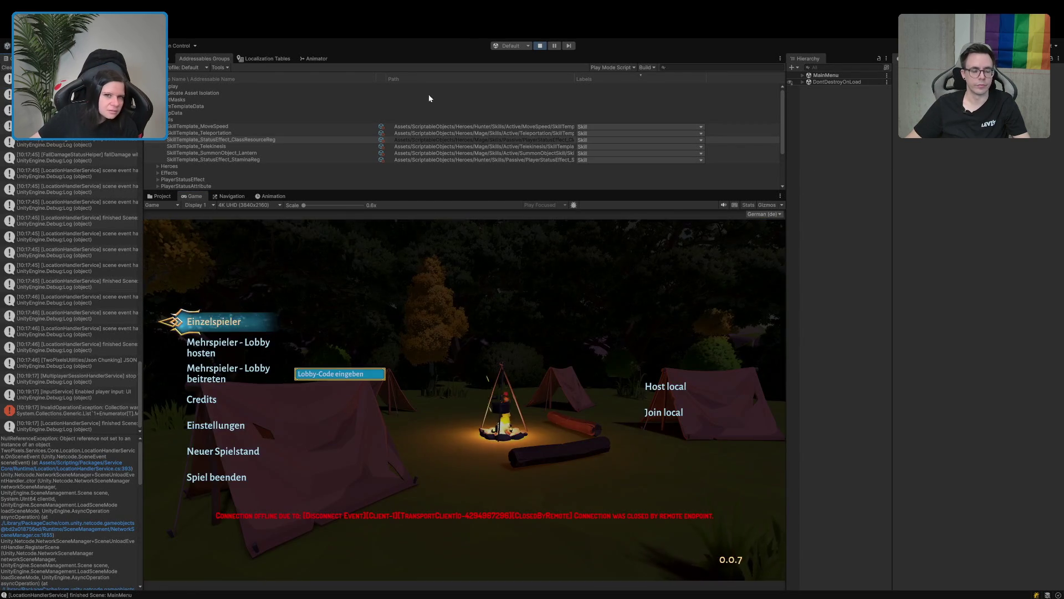
Stop Play mode, widen the Console, and hide log messages so only errors show.
{"action": "key", "text": "ctrl+p"}
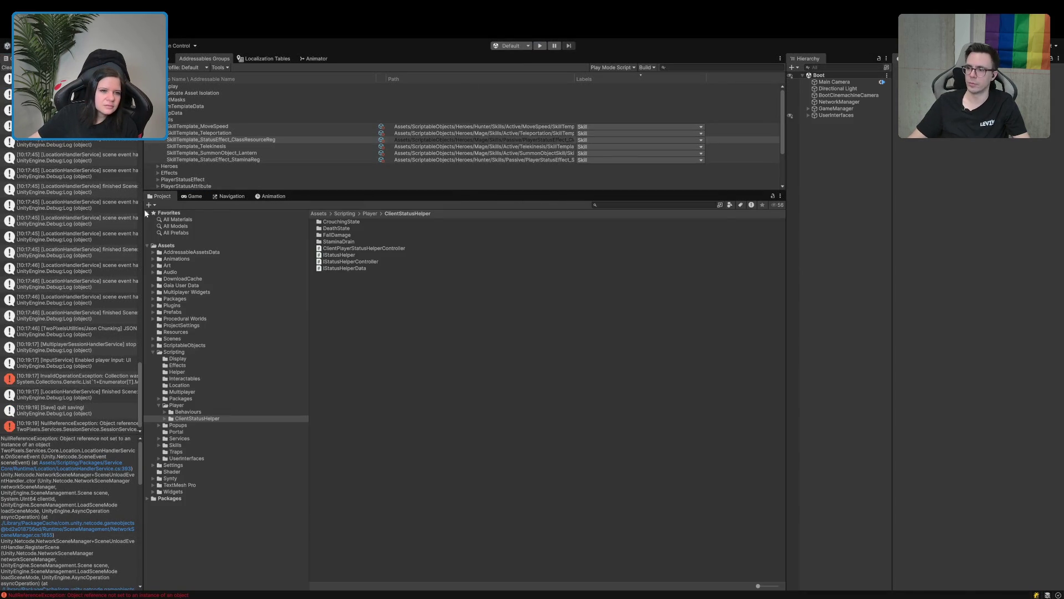
{"action": "left_click_drag", "start_coordinate": [145, 208], "coordinate": [344, 210]}
{"action": "scroll", "coordinate": [304, 288], "scroll_direction": "up", "scroll_amount": 5}
{"action": "scroll", "coordinate": [304, 287], "scroll_direction": "up", "scroll_amount": 15}
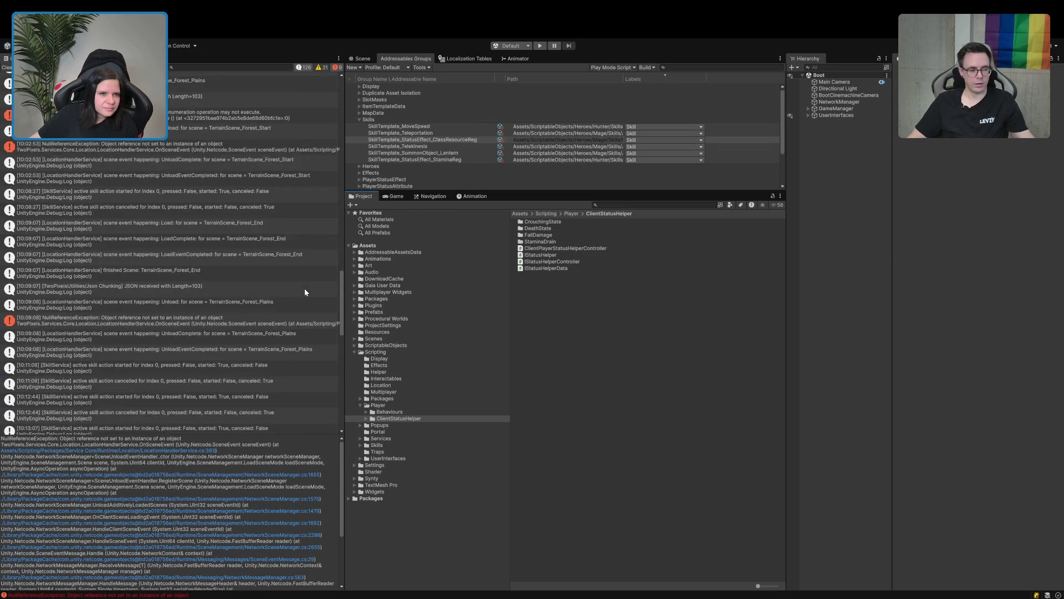
{"action": "scroll", "coordinate": [307, 285], "scroll_direction": "up", "scroll_amount": 10}
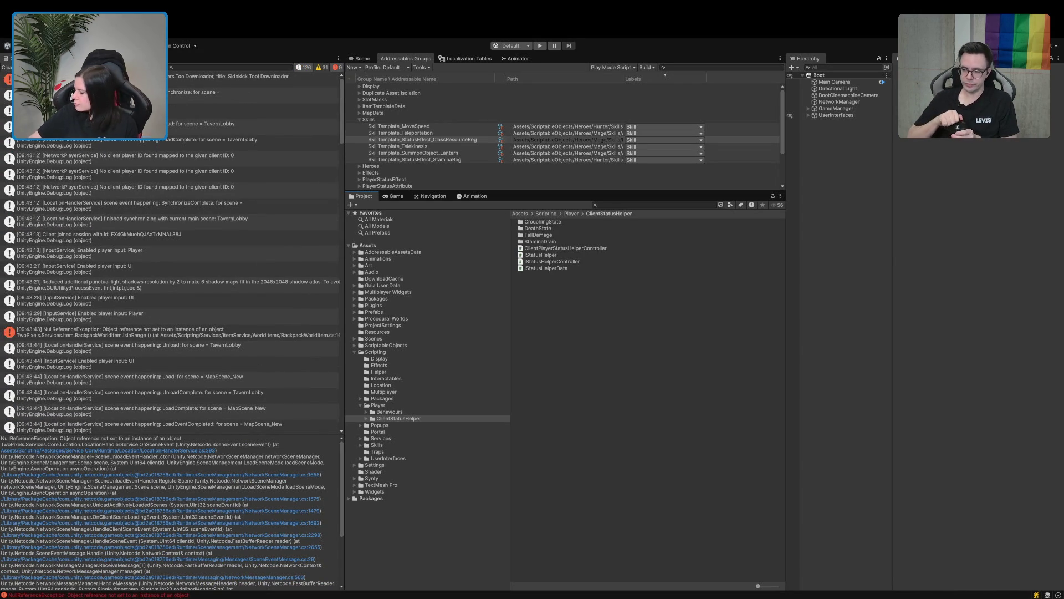
{"action": "scroll", "coordinate": [118, 192], "scroll_direction": "down", "scroll_amount": 5}
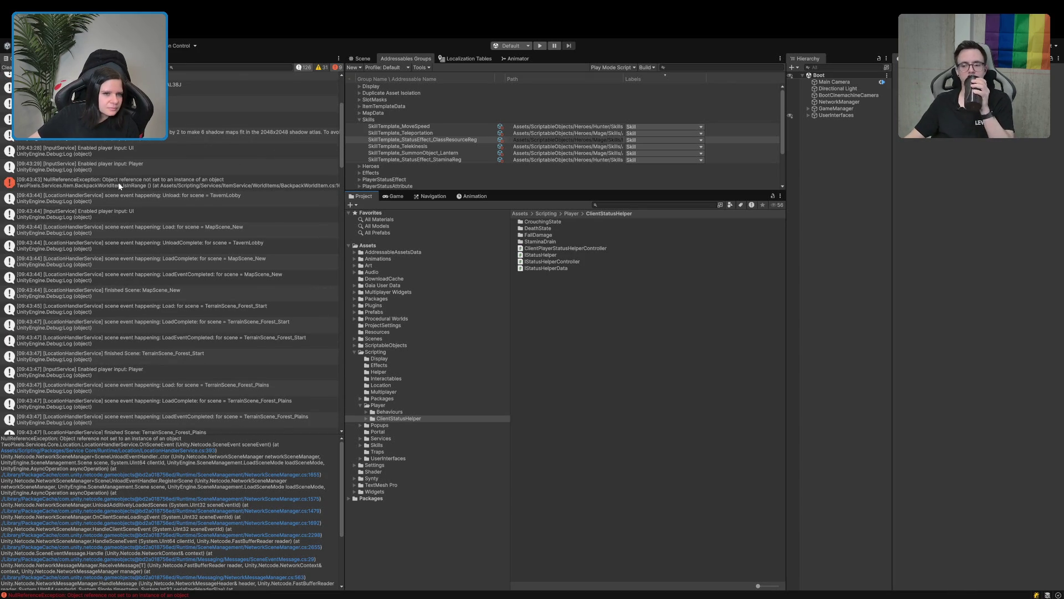
{"action": "scroll", "coordinate": [118, 182], "scroll_direction": "down", "scroll_amount": 5}
{"action": "left_click", "coordinate": [305, 67]}
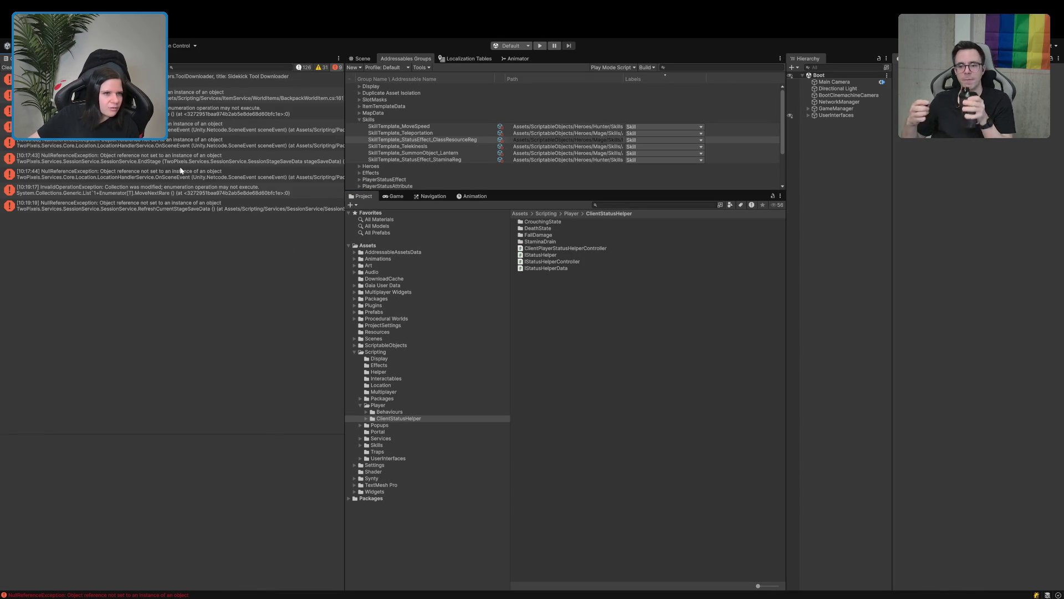
Read the stack traces of the BackpackWorldItem, InvalidOperationException and EndStage NullReferenceException errors.
{"action": "left_click", "coordinate": [255, 76]}
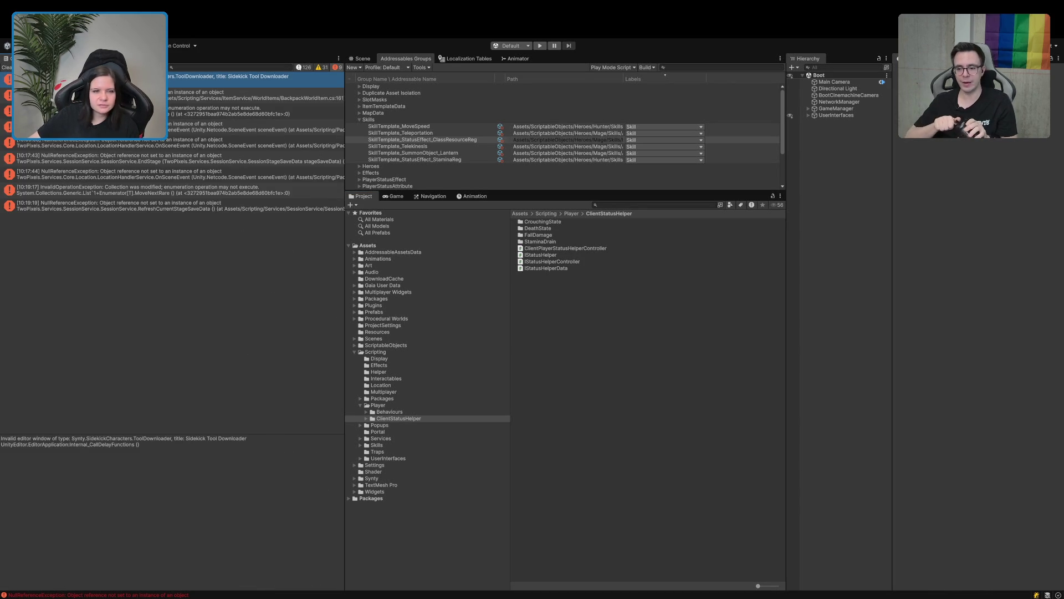
{"action": "left_click", "coordinate": [255, 95]}
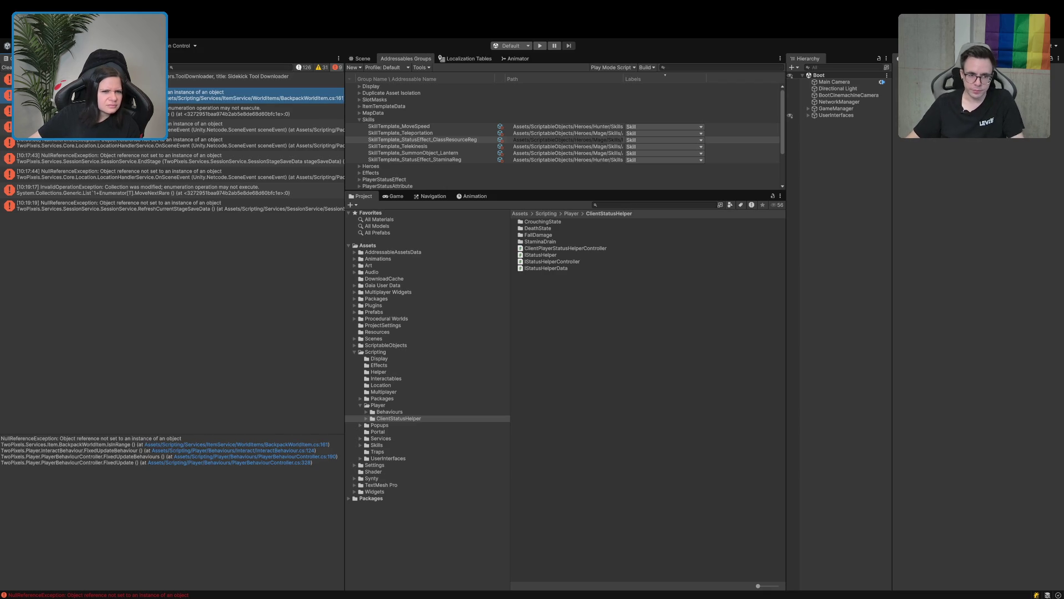
{"action": "left_click", "coordinate": [255, 111]}
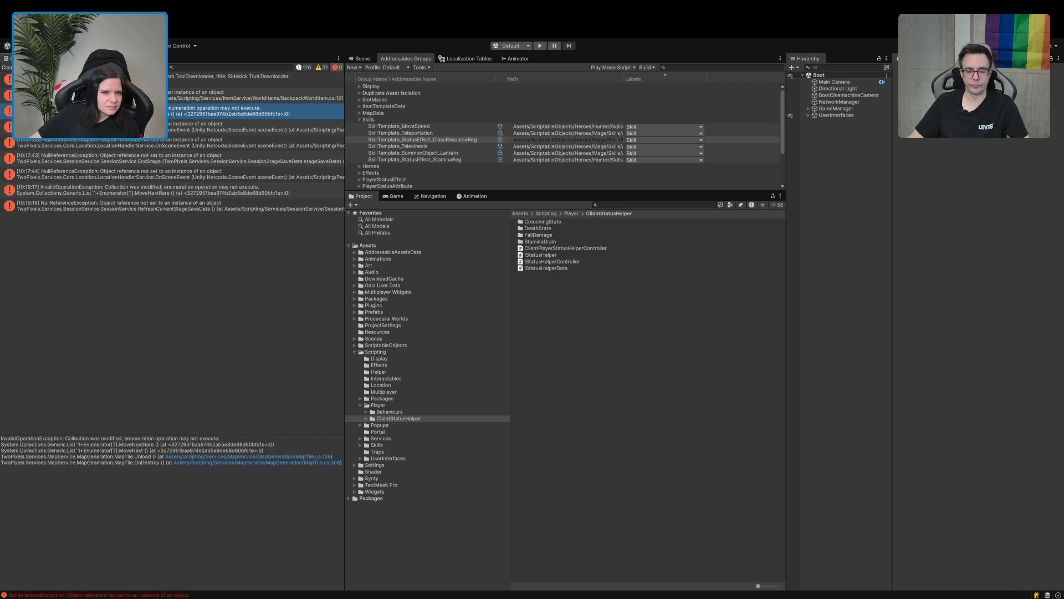
{"action": "left_click", "coordinate": [254, 127]}
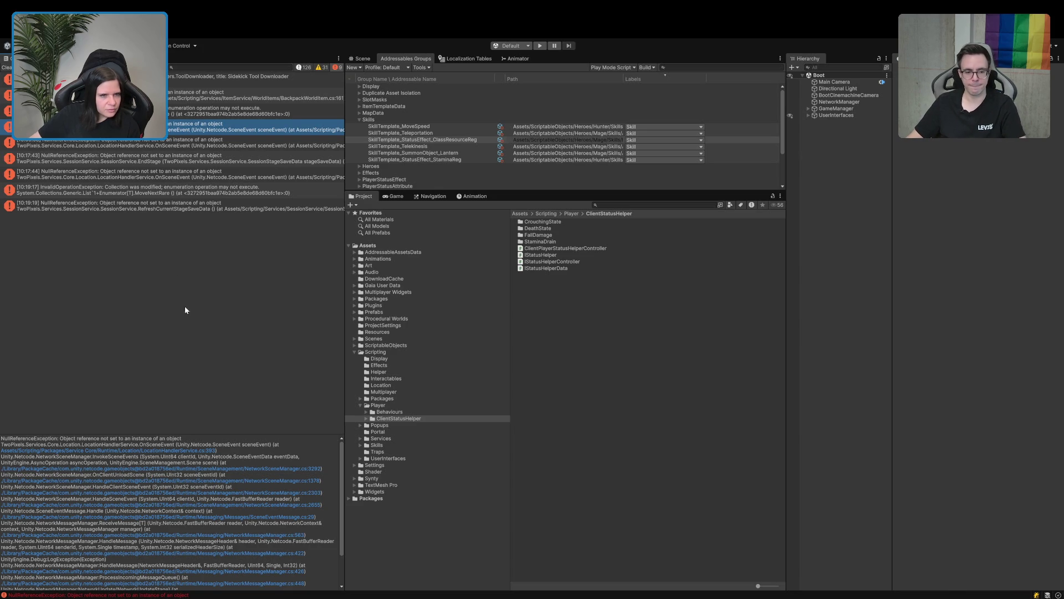
{"action": "left_click", "coordinate": [152, 161]}
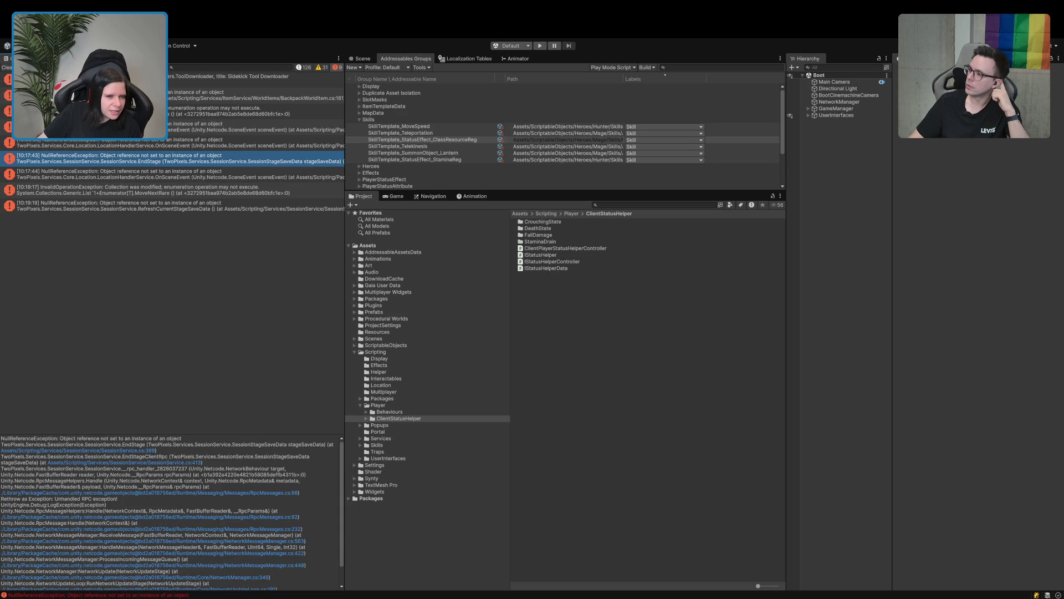
{"action": "left_click", "coordinate": [255, 95]}
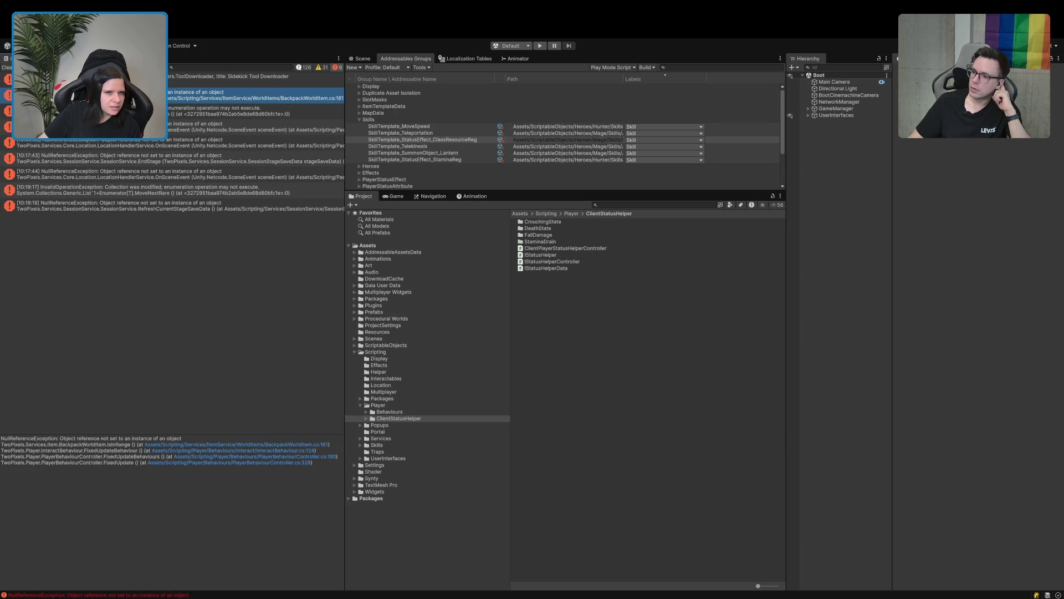
Recheck the 10:17–10:19 exception traces, then jump to BackpackWorldItem.cs line 161 in Rider.
{"action": "left_click", "coordinate": [255, 110]}
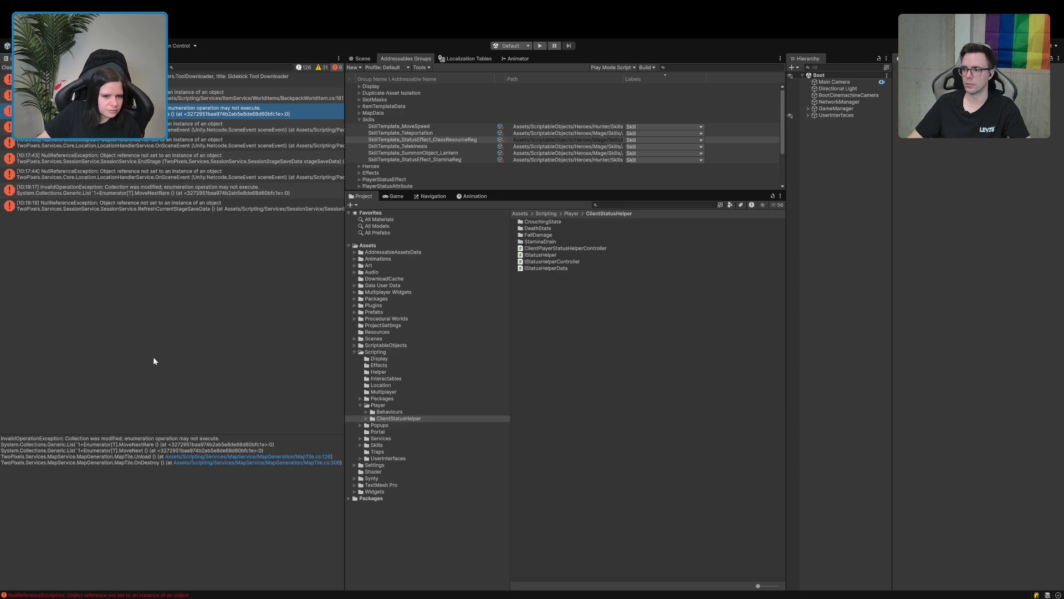
{"action": "left_click", "coordinate": [231, 132]}
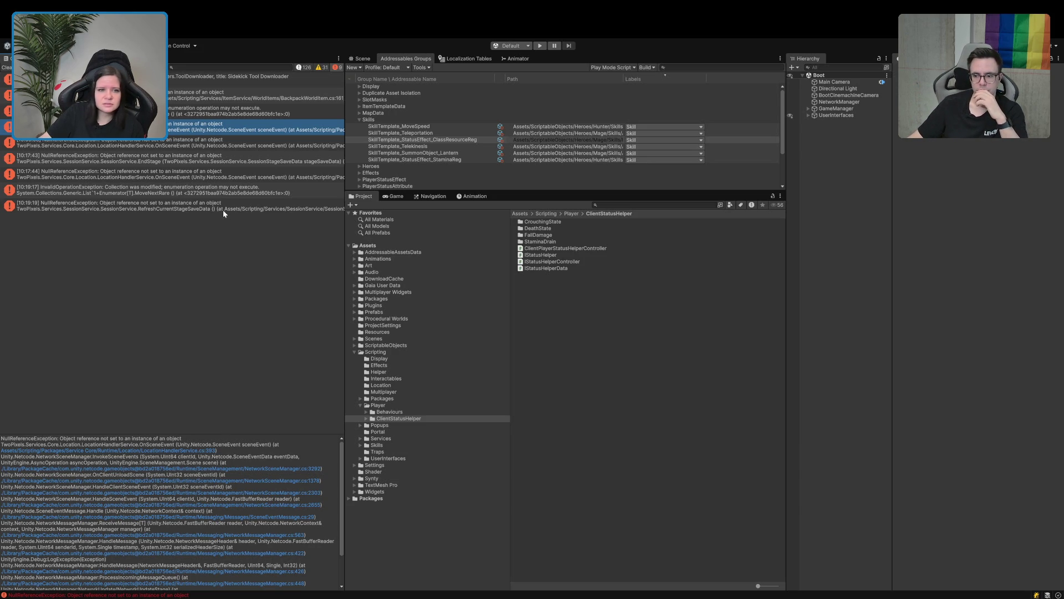
{"action": "left_click", "coordinate": [230, 160]}
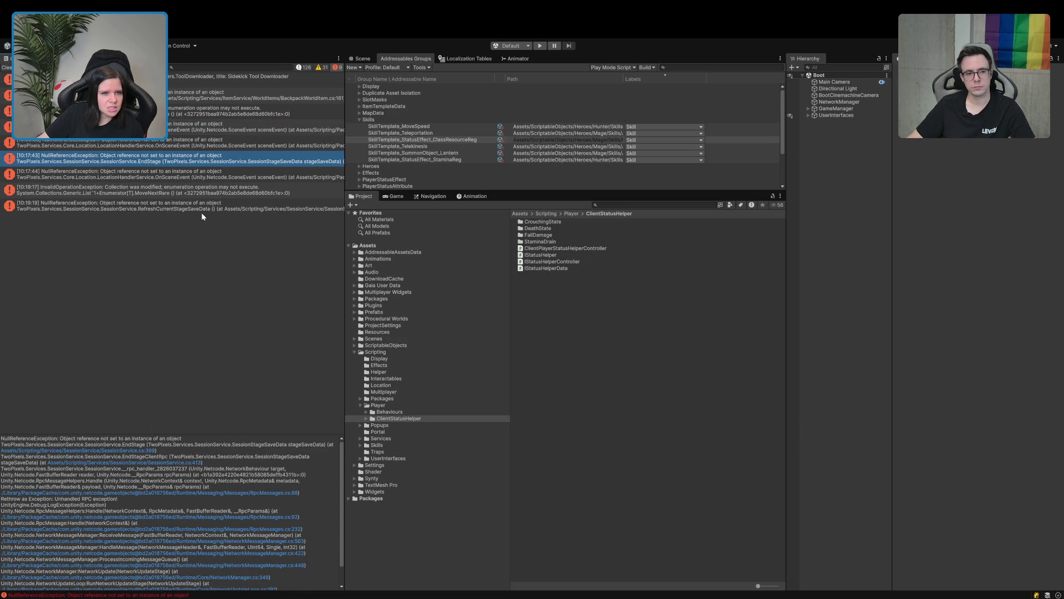
{"action": "left_click", "coordinate": [214, 194]}
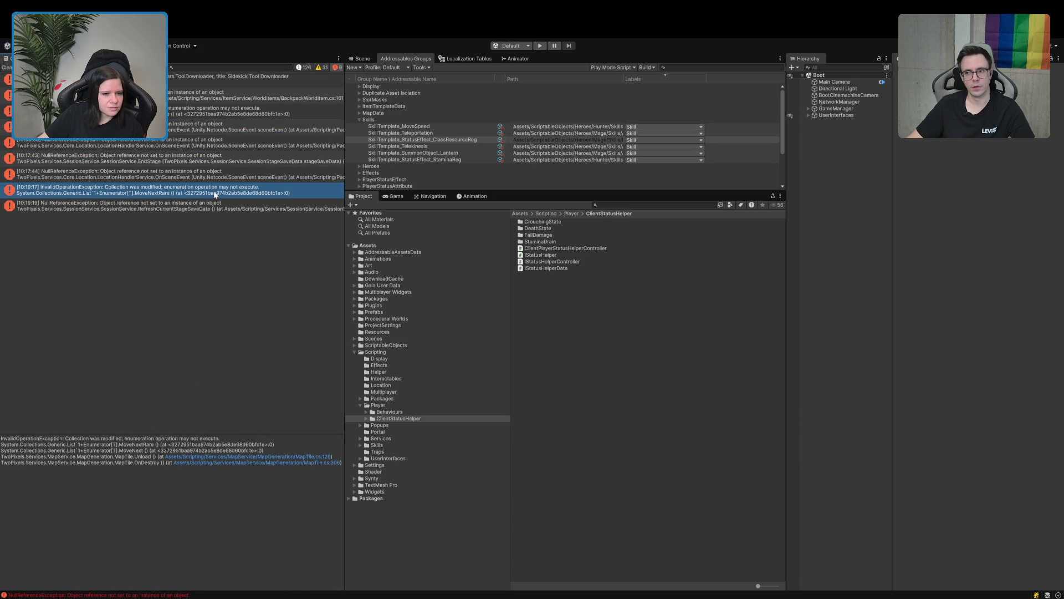
{"action": "left_click", "coordinate": [208, 210]}
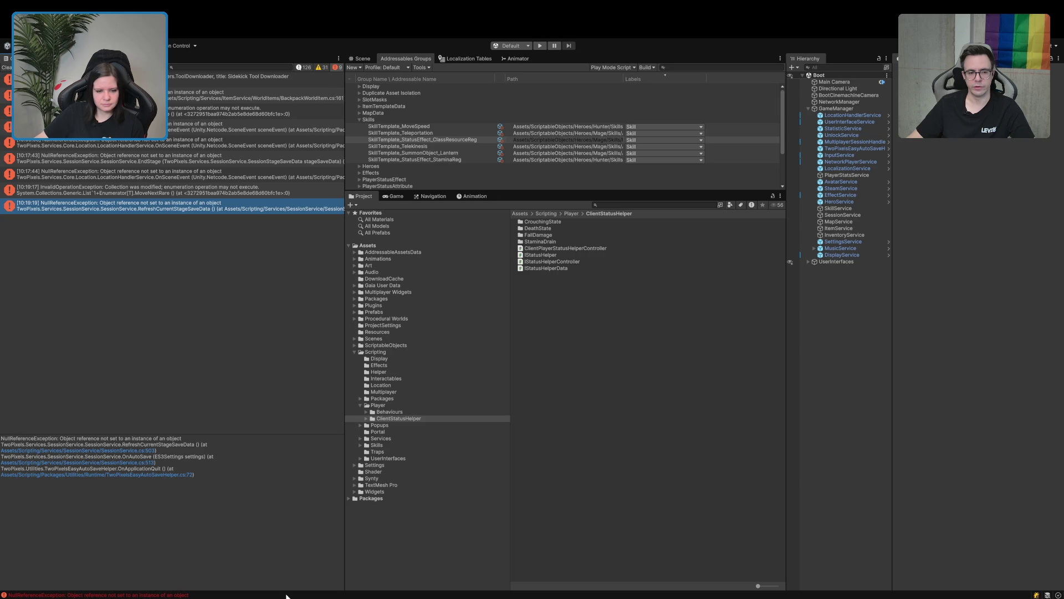
{"action": "left_click", "coordinate": [236, 95]}
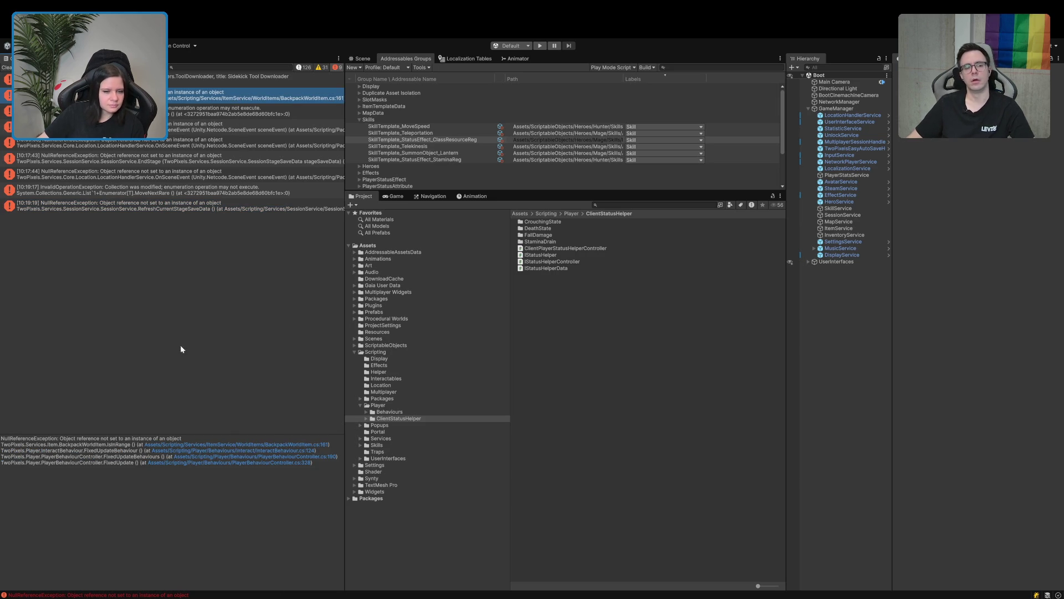
{"action": "left_click", "coordinate": [229, 444]}
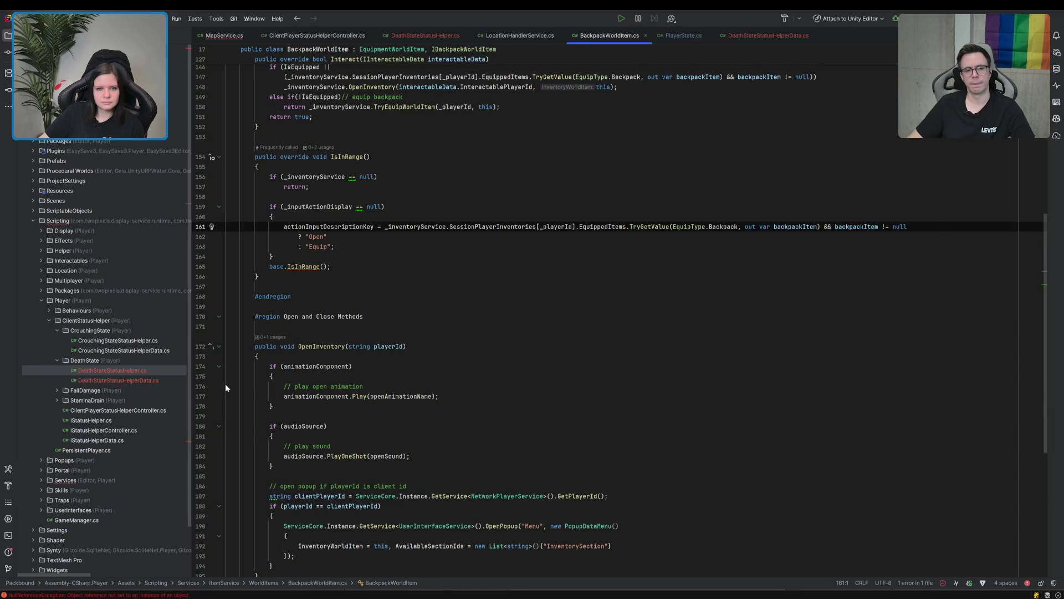
Locate the inventory lookup on line 161 and start extending line 156's null check with '||'.
{"action": "scroll", "coordinate": [332, 372], "scroll_direction": "up", "scroll_amount": 2}
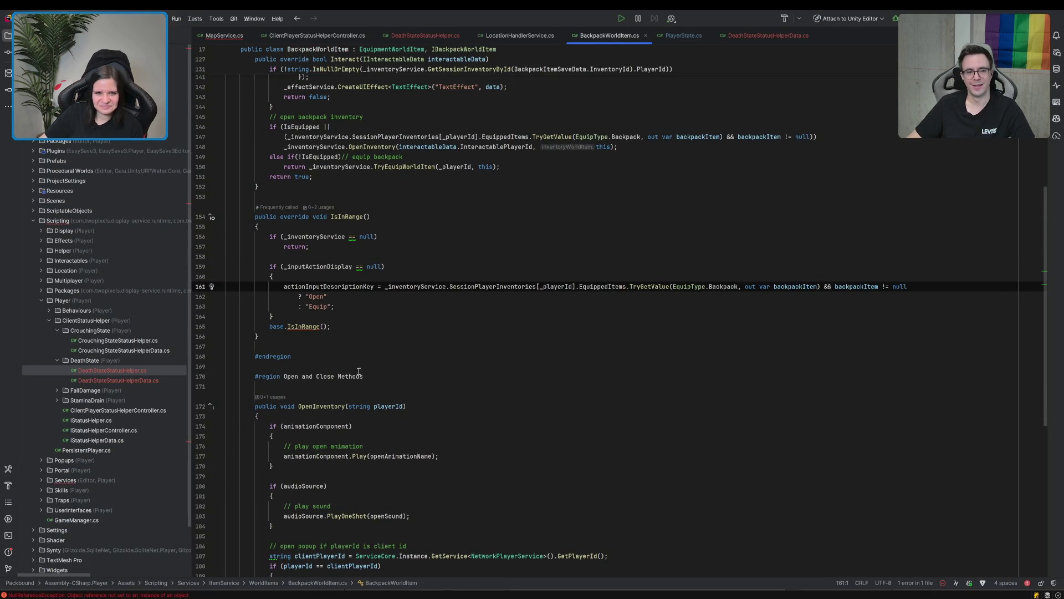
{"action": "scroll", "coordinate": [358, 371], "scroll_direction": "up", "scroll_amount": 3}
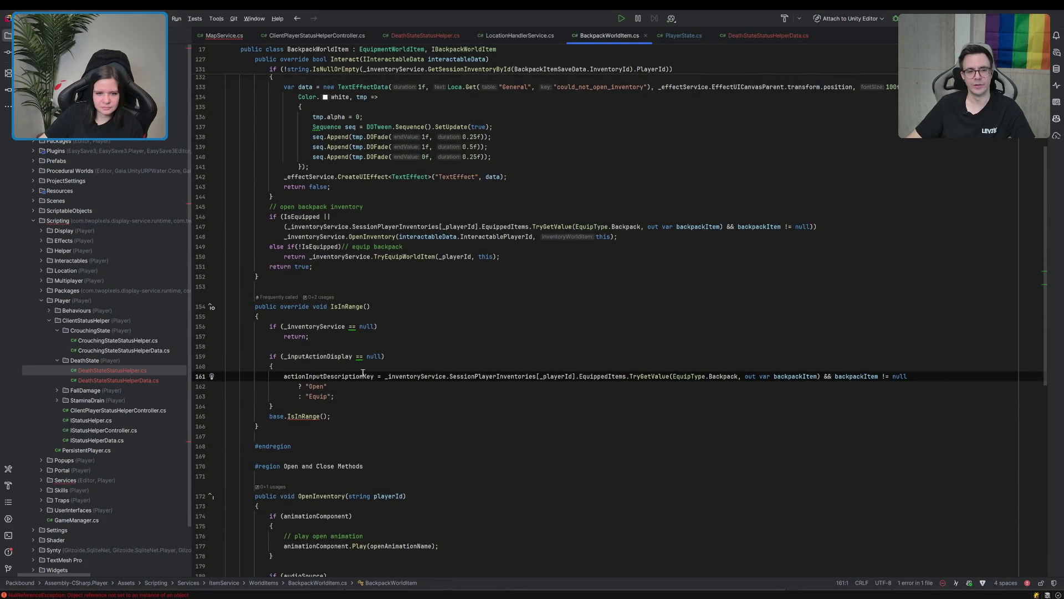
{"action": "scroll", "coordinate": [363, 372], "scroll_direction": "down", "scroll_amount": 3}
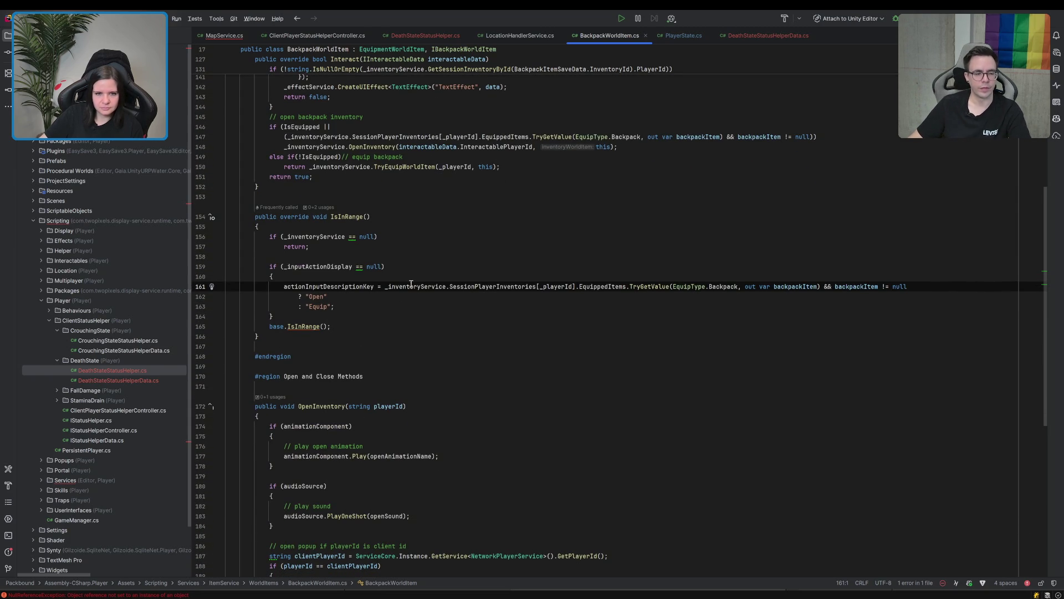
{"action": "left_click_drag", "start_coordinate": [382, 286], "coordinate": [547, 286]}
{"action": "key", "text": "ctrl+c"}
{"action": "left_click", "coordinate": [387, 236]}
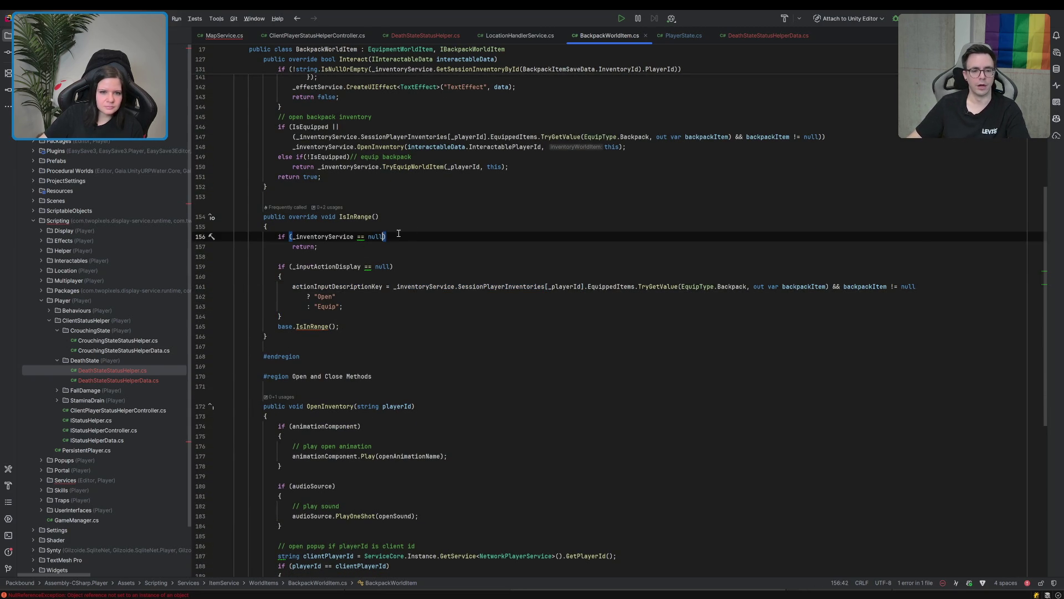
{"action": "type", "text": "||"}
{"action": "triple_click", "coordinate": [430, 232]}
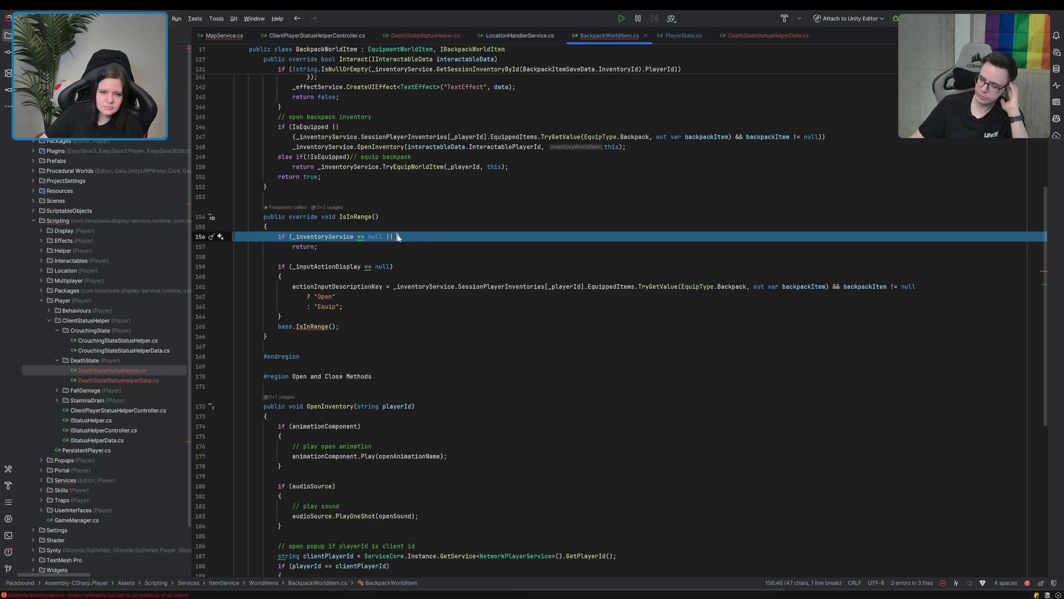
{"action": "key", "text": "ctrl+d"}
{"action": "key", "text": "ctrl+z"}
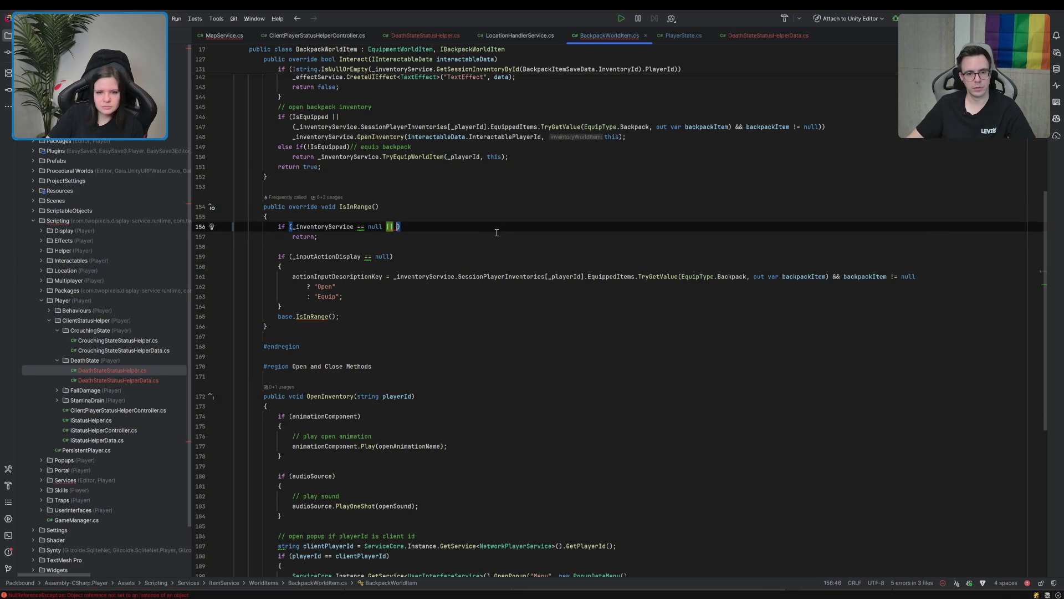
Complete the condition with '_inventoryService.SessionPlayerInventories == null' and let Unity recompile.
{"action": "left_click", "coordinate": [394, 276]}
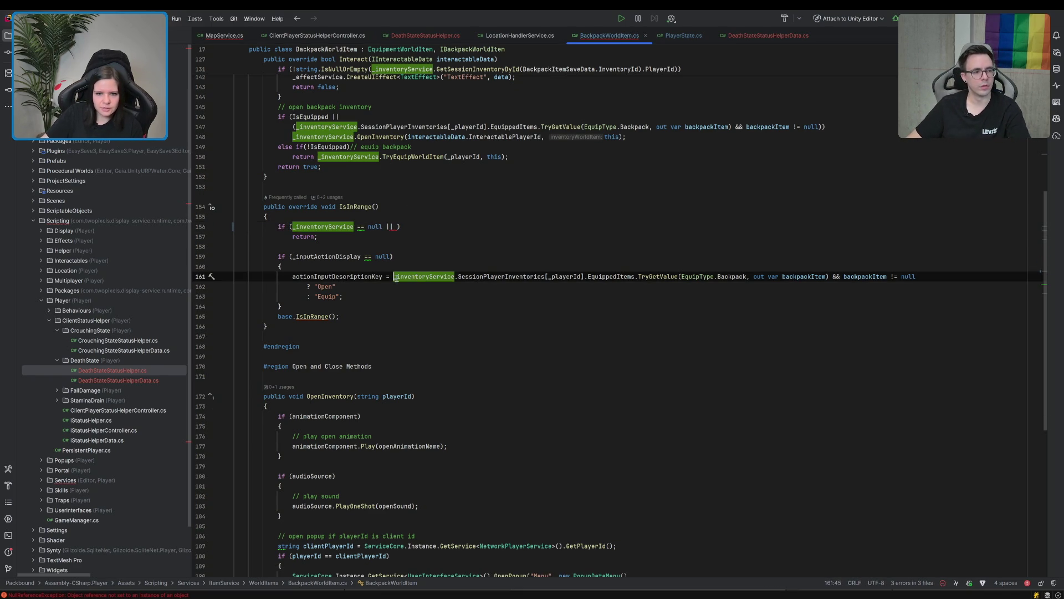
{"action": "left_click", "coordinate": [540, 276], "text": "shift"}
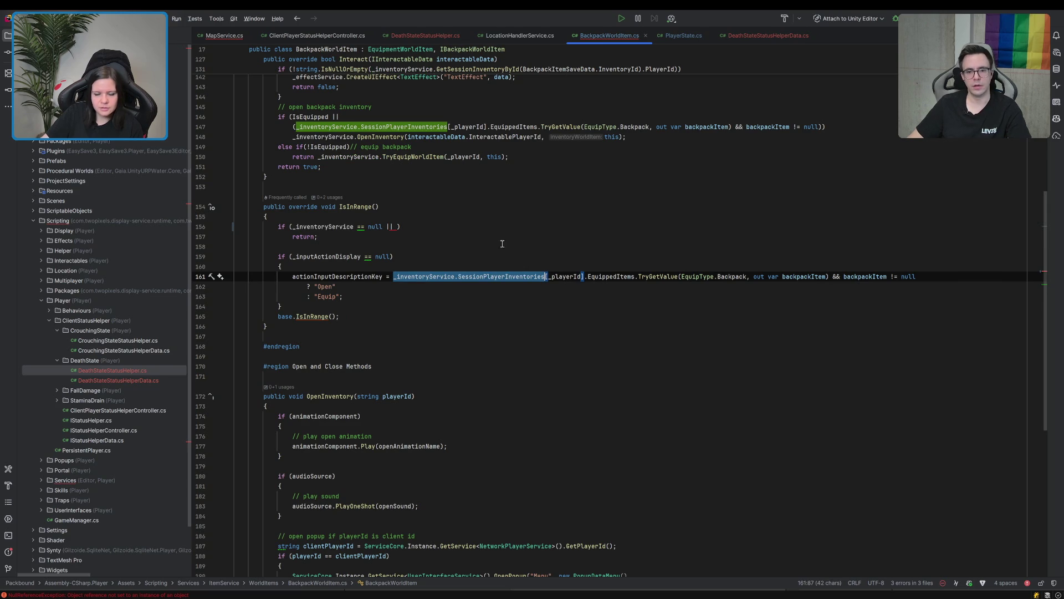
{"action": "left_click", "coordinate": [397, 226]}
{"action": "key", "text": "ctrl+v"}
{"action": "type", "text": "== nul"}
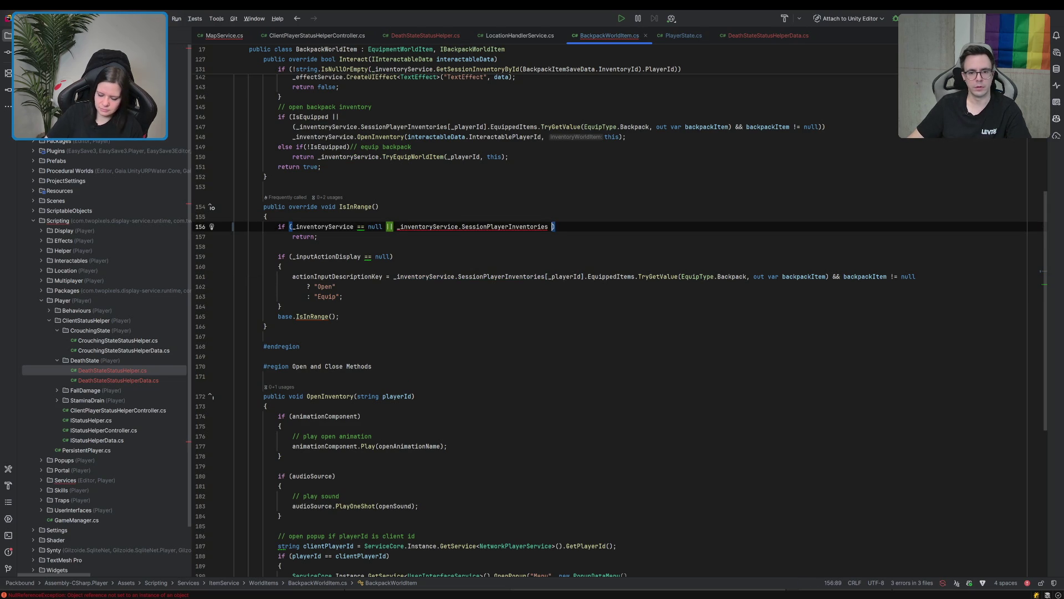
{"action": "type", "text": "l"}
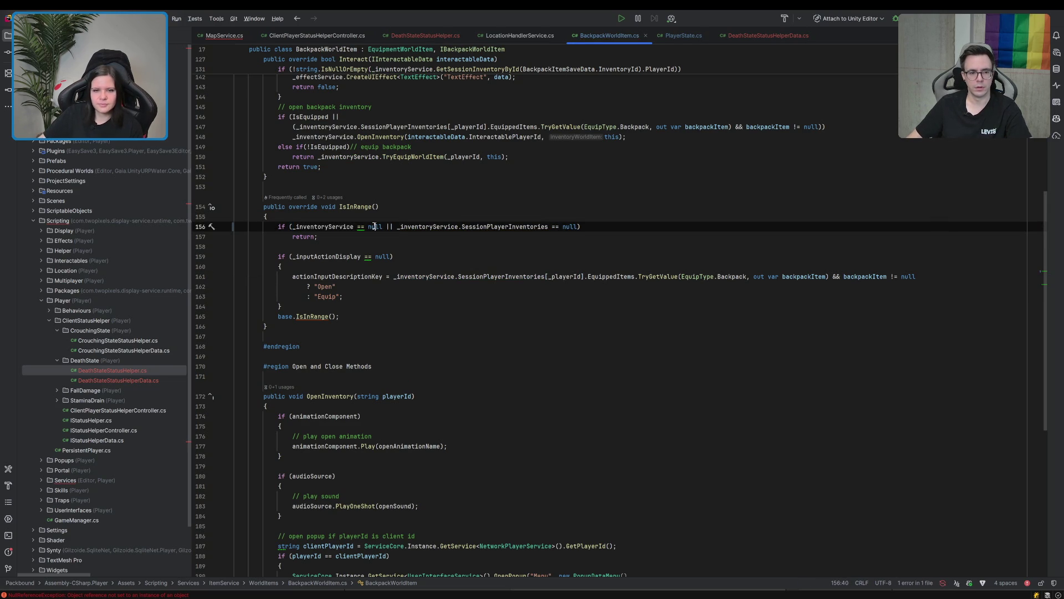
{"action": "key", "text": "alt+Tab"}
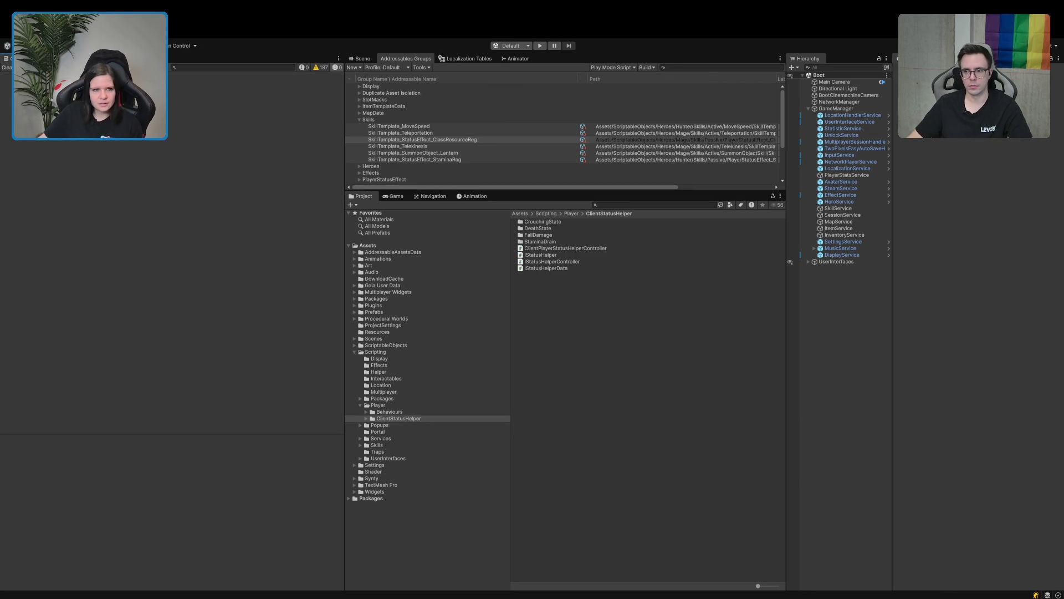
{"action": "key", "text": "alt+Tab"}
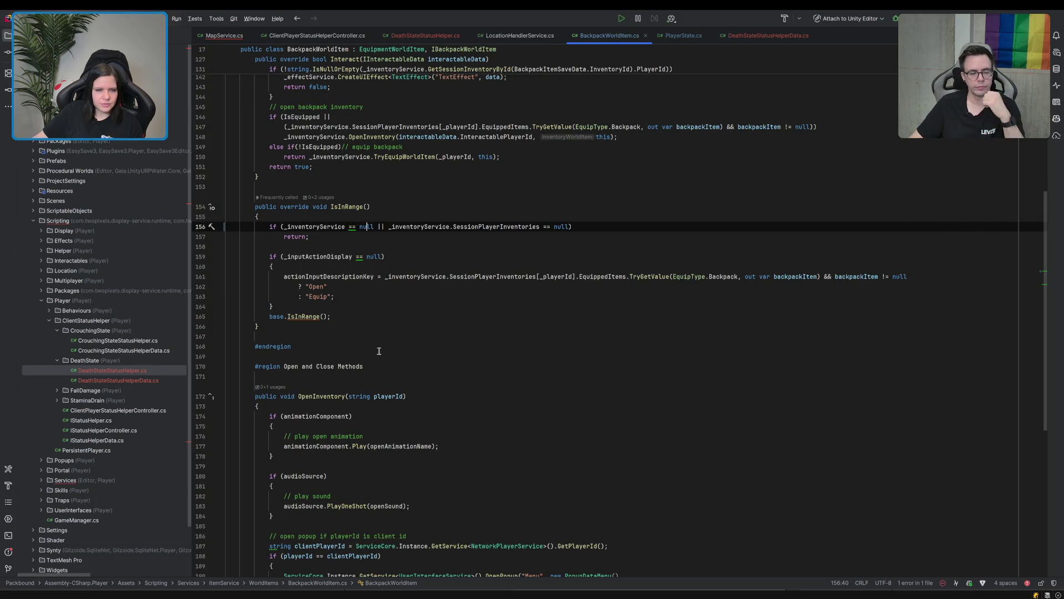
Close the MapService.cs, BackpackWorldItem.cs and LocationHandlerService.cs tabs.
{"action": "left_click", "coordinate": [249, 36]}
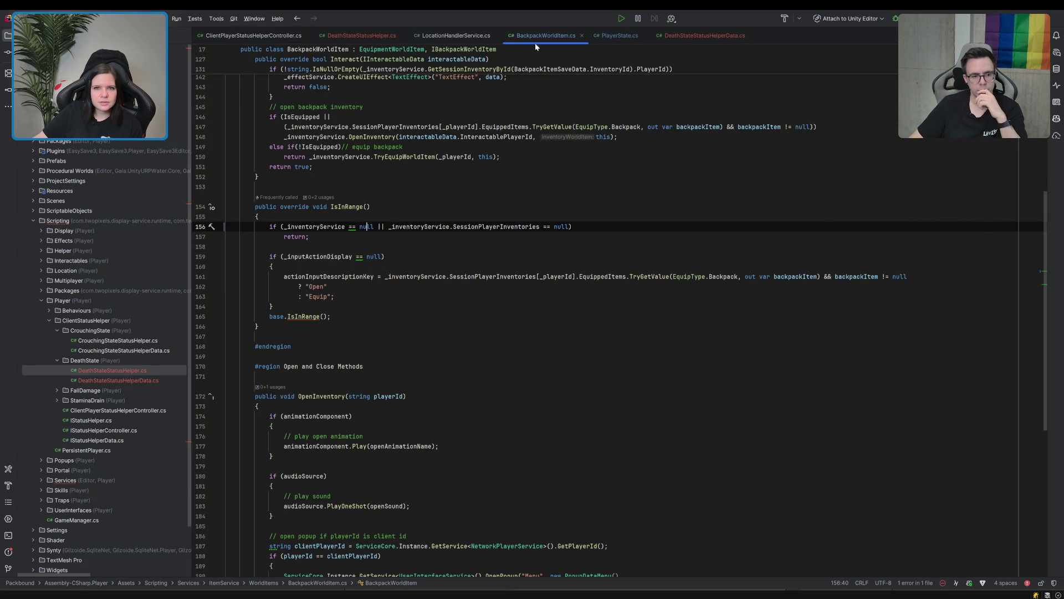
{"action": "left_click", "coordinate": [581, 35]}
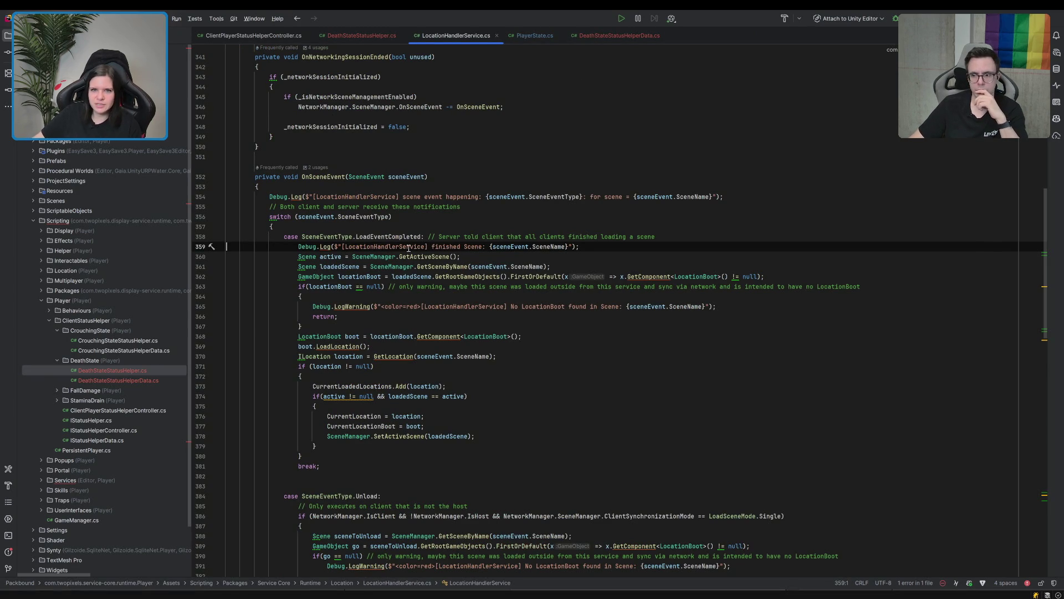
{"action": "left_click", "coordinate": [498, 35]}
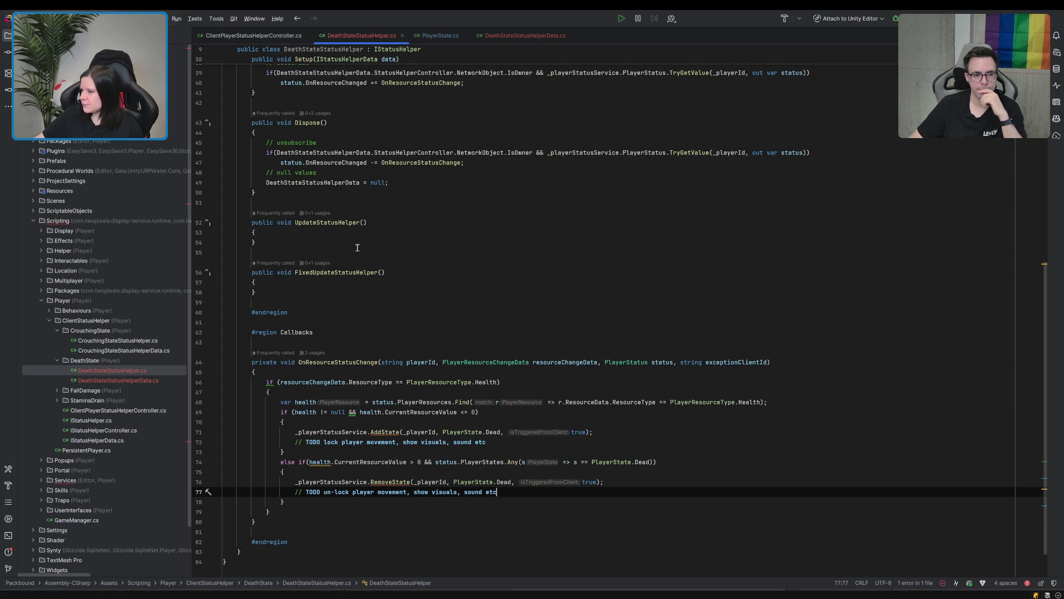
{"action": "scroll", "coordinate": [432, 298], "scroll_direction": "down", "scroll_amount": 1}
{"action": "scroll", "coordinate": [432, 298], "scroll_direction": "up", "scroll_amount": 10}
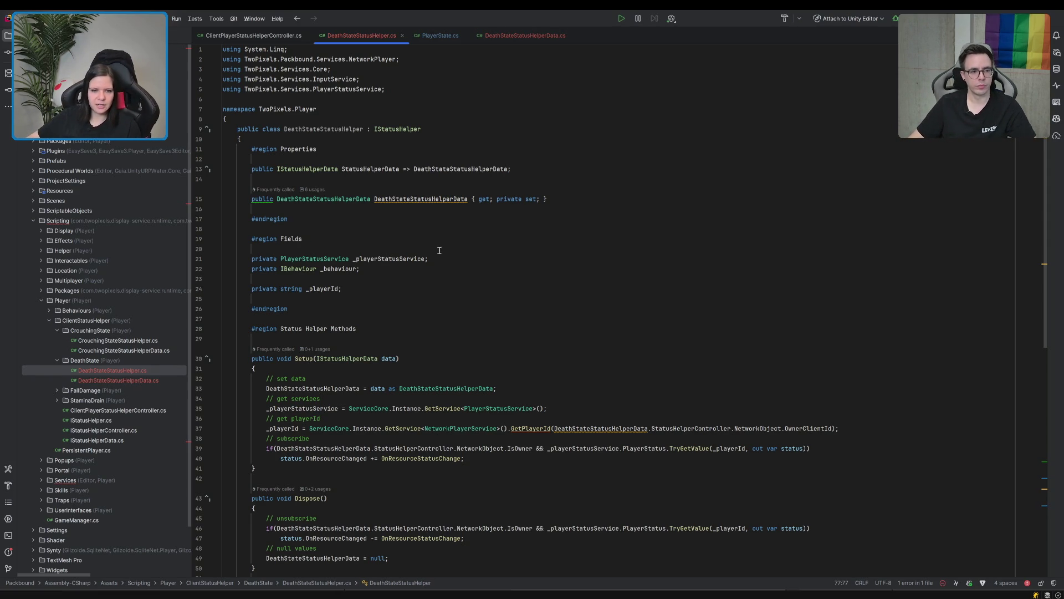
{"action": "scroll", "coordinate": [475, 305], "scroll_direction": "down", "scroll_amount": 13}
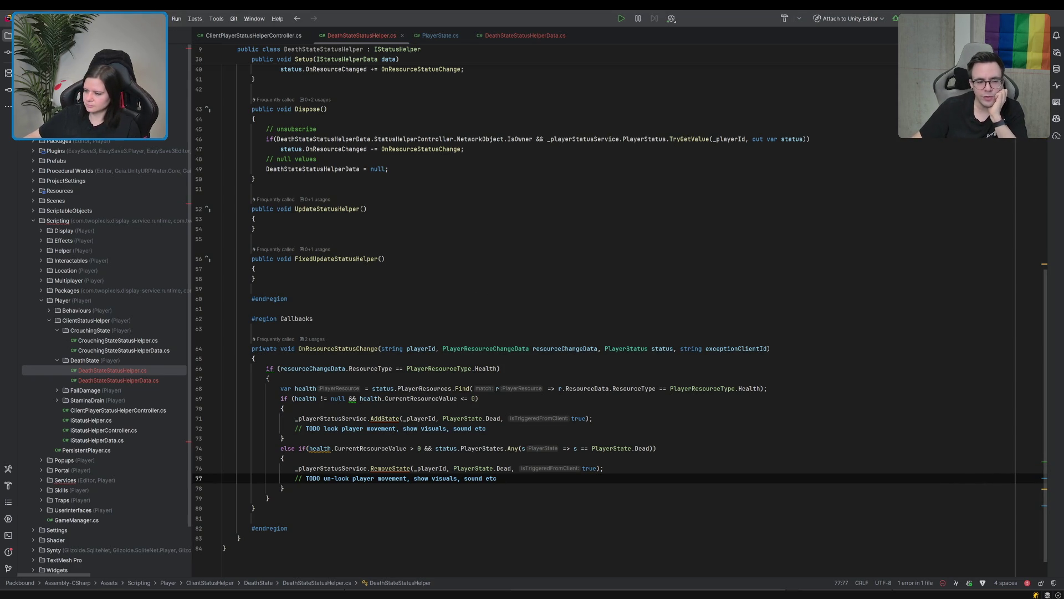
Review OnResourceStatusChange's ResourceData lookup, AddState and RemoveState calls on lines 68–76.
{"action": "left_click", "coordinate": [486, 428]}
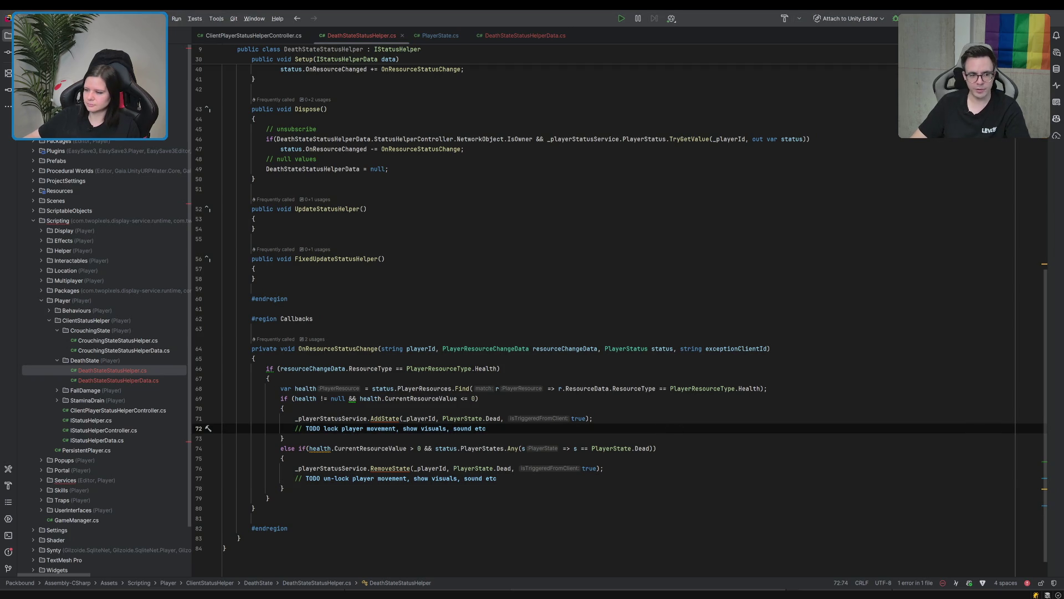
{"action": "left_click", "coordinate": [566, 388]}
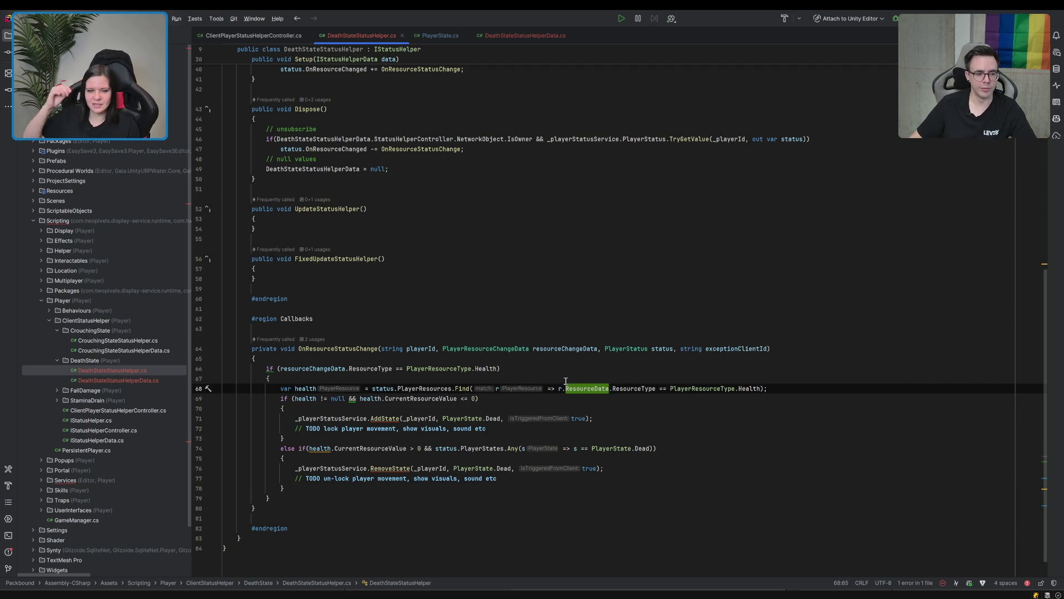
{"action": "scroll", "coordinate": [585, 384], "scroll_direction": "down", "scroll_amount": 1}
{"action": "left_click", "coordinate": [596, 392]}
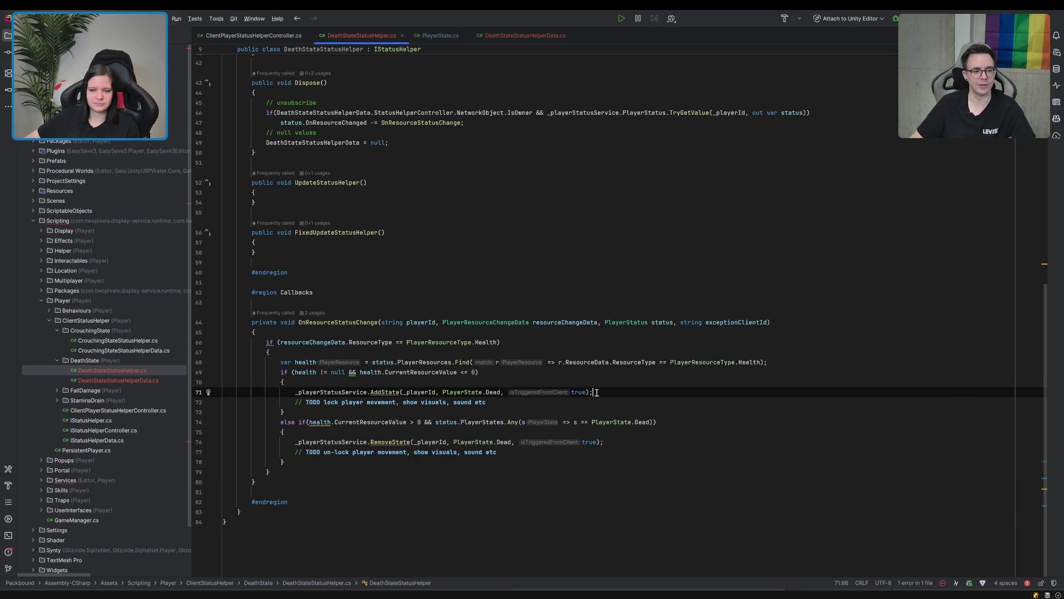
{"action": "left_click", "coordinate": [630, 442]}
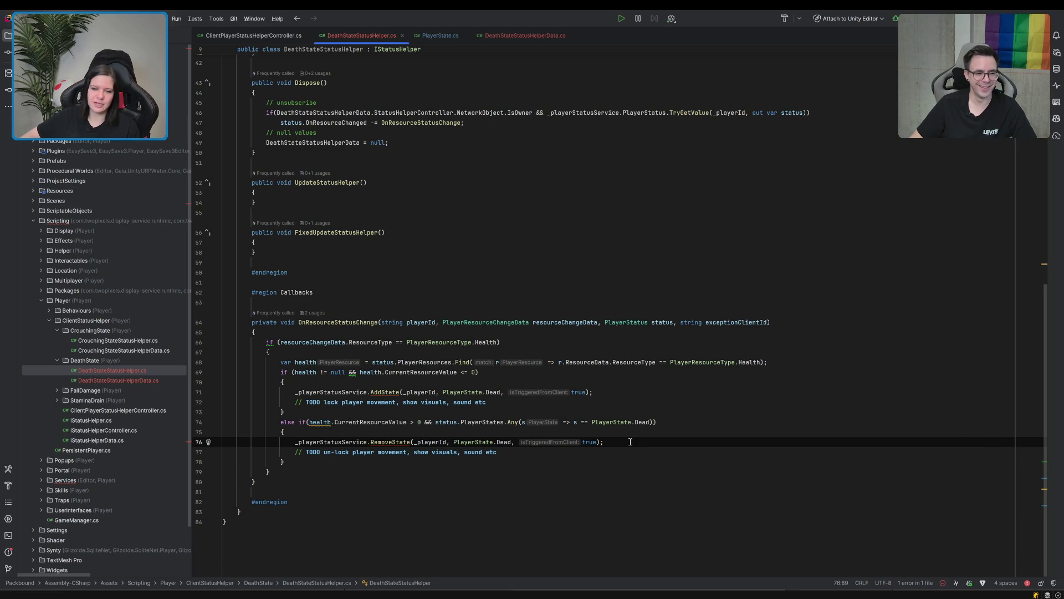
{"action": "scroll", "coordinate": [629, 442], "scroll_direction": "up", "scroll_amount": 1}
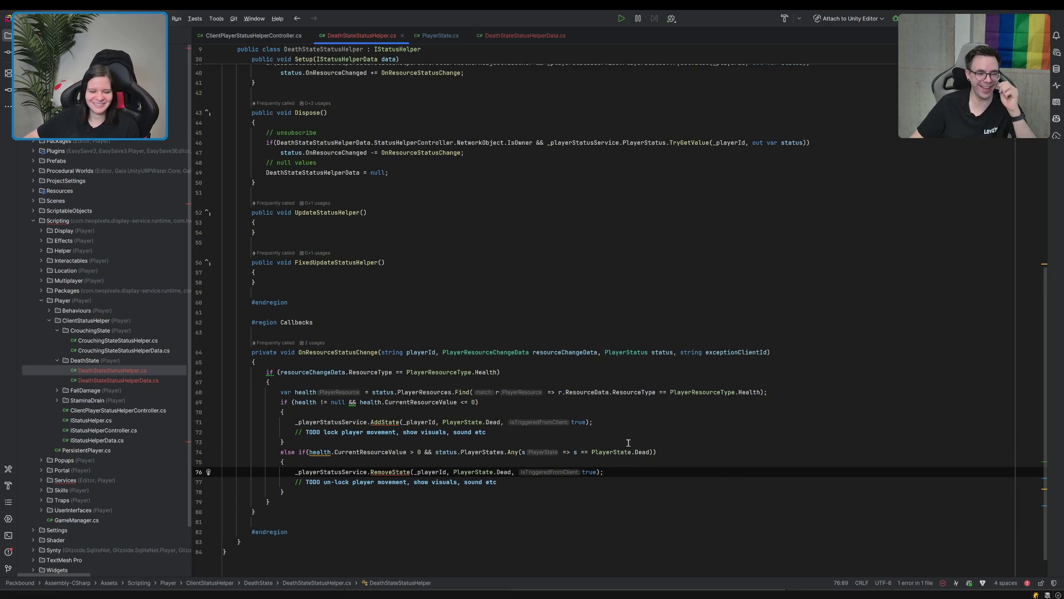
{"action": "left_click", "coordinate": [619, 428]}
{"action": "left_click", "coordinate": [623, 422]}
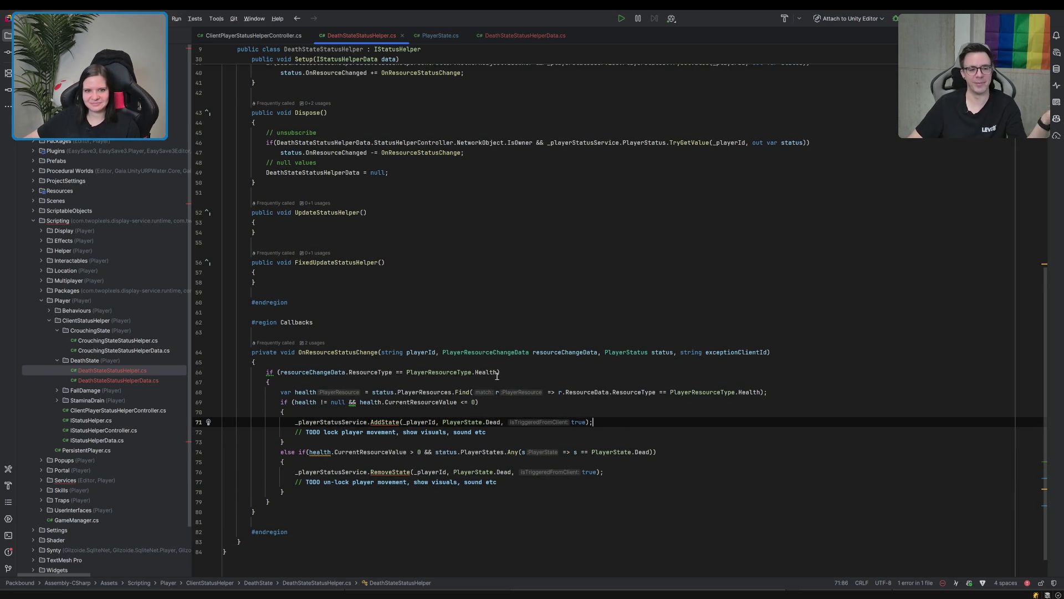
{"action": "scroll", "coordinate": [497, 376], "scroll_direction": "down", "scroll_amount": 1}
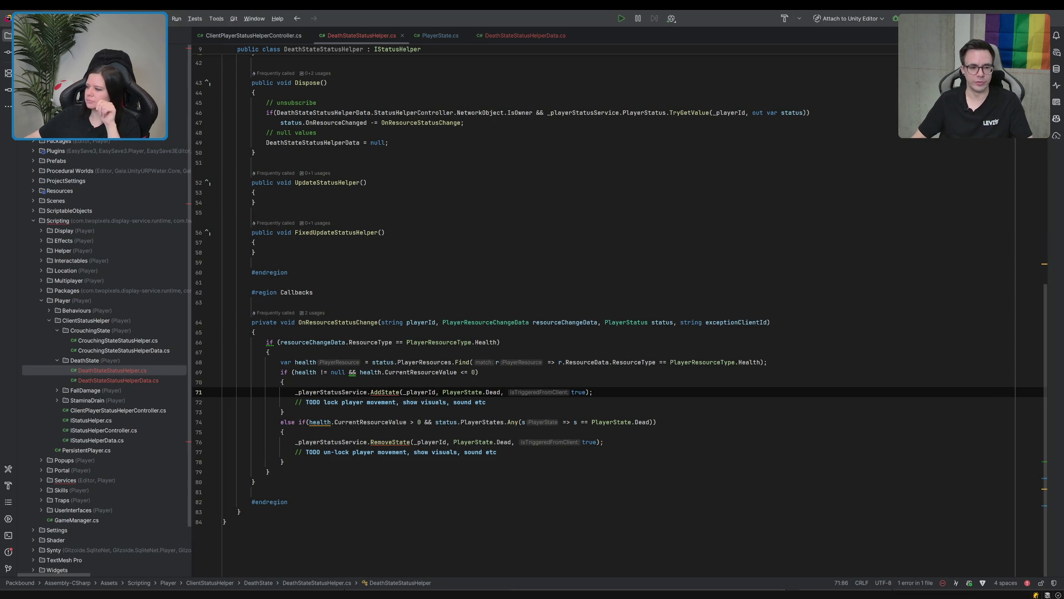
{"action": "left_click", "coordinate": [569, 440]}
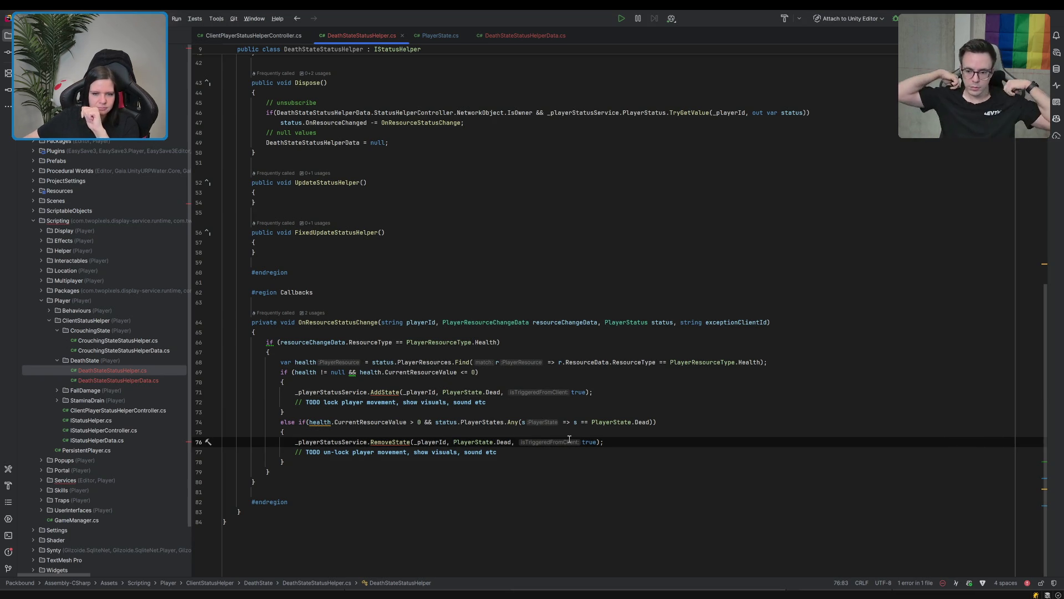
{"action": "scroll", "coordinate": [541, 436], "scroll_direction": "up", "scroll_amount": 10}
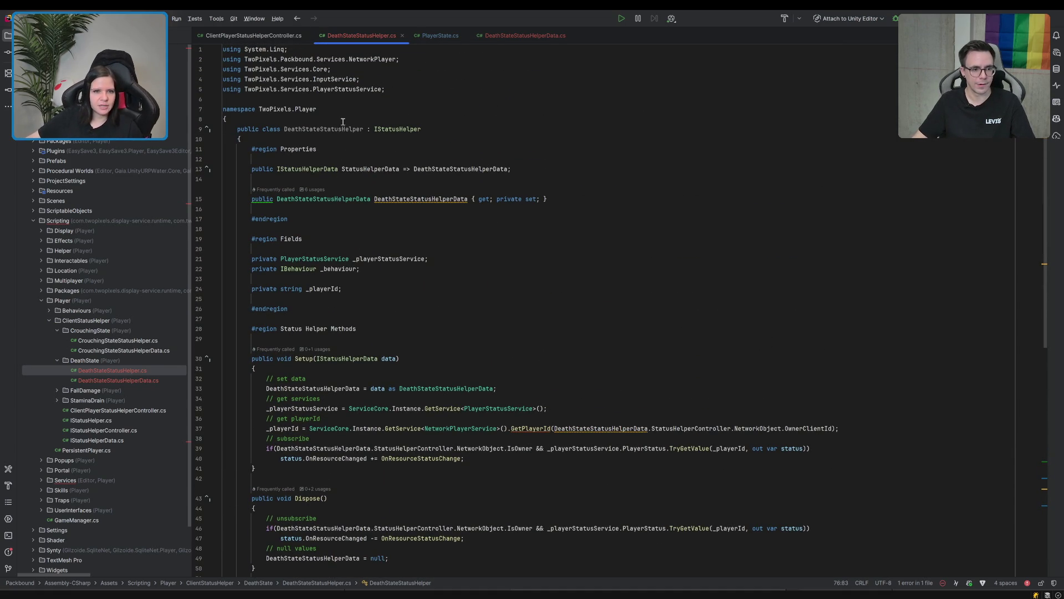
Add a DeathStateStatusHelperData field named deathStateStatusHelperData below the fall damage field.
{"action": "left_click", "coordinate": [432, 37]}
{"action": "left_click", "coordinate": [540, 35]}
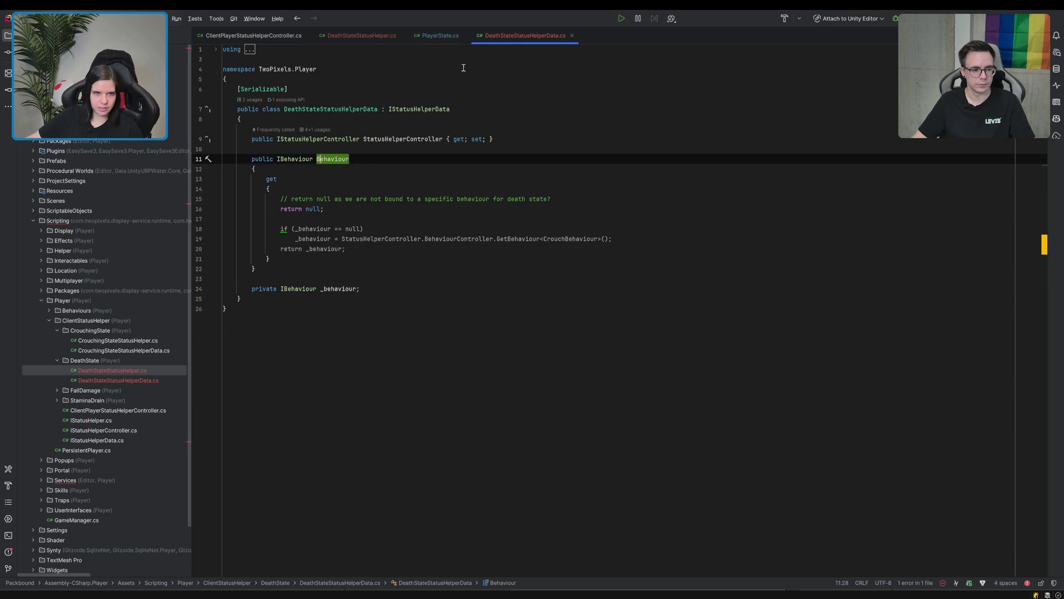
{"action": "left_click", "coordinate": [255, 35]}
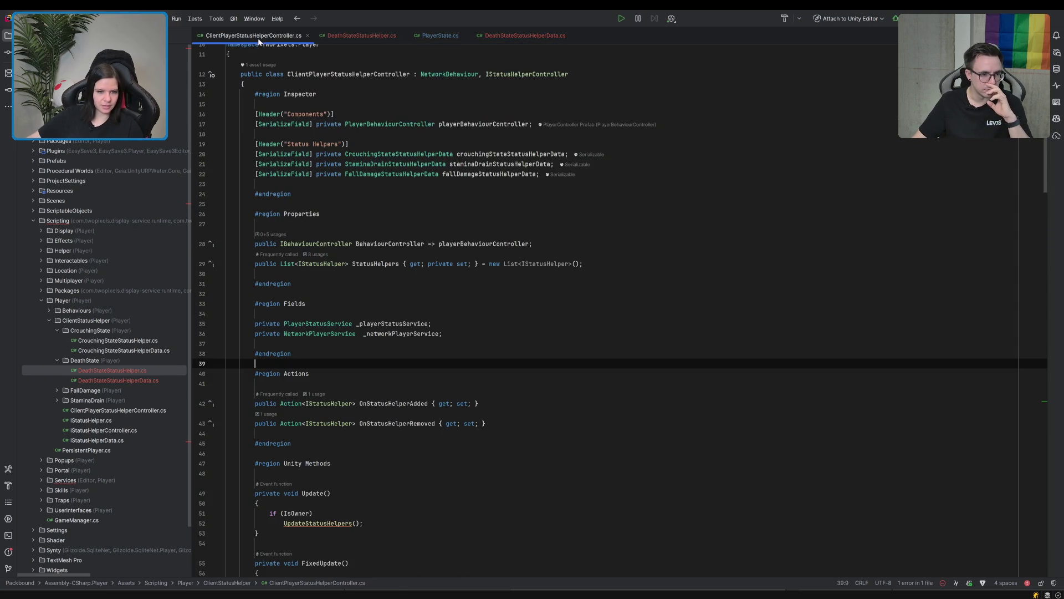
{"action": "left_click", "coordinate": [543, 172]}
{"action": "key", "text": "ctrl+d"}
{"action": "double_click", "coordinate": [400, 184]}
{"action": "type", "text": "DeathStateStatusHelperData"}
{"action": "double_click", "coordinate": [467, 184]}
{"action": "type", "text": "d"}
{"action": "key", "text": "Return"}
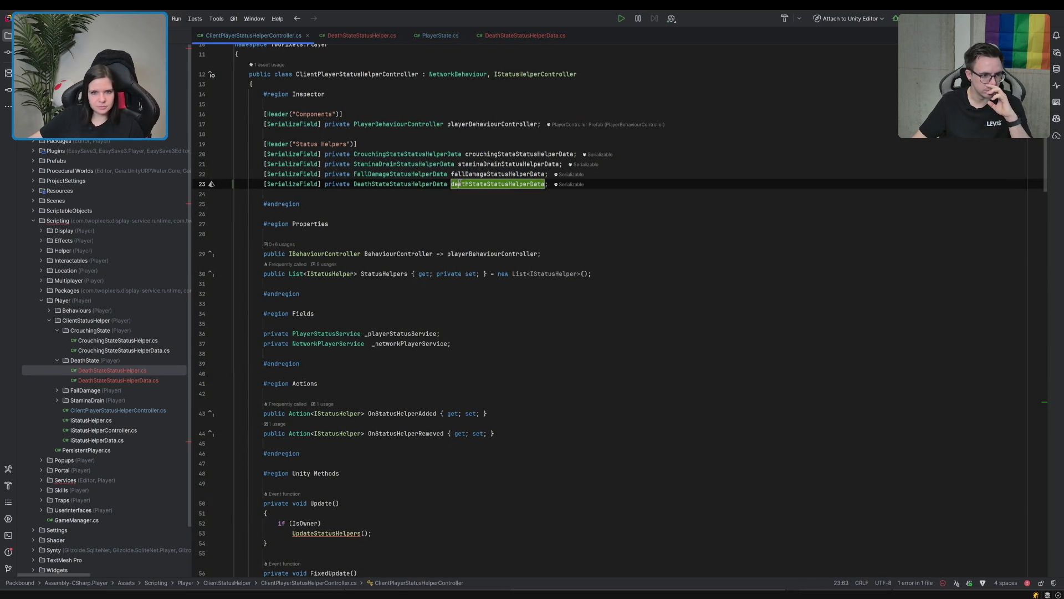
{"action": "double_click", "coordinate": [465, 185]}
{"action": "key", "text": "ctrl+c"}
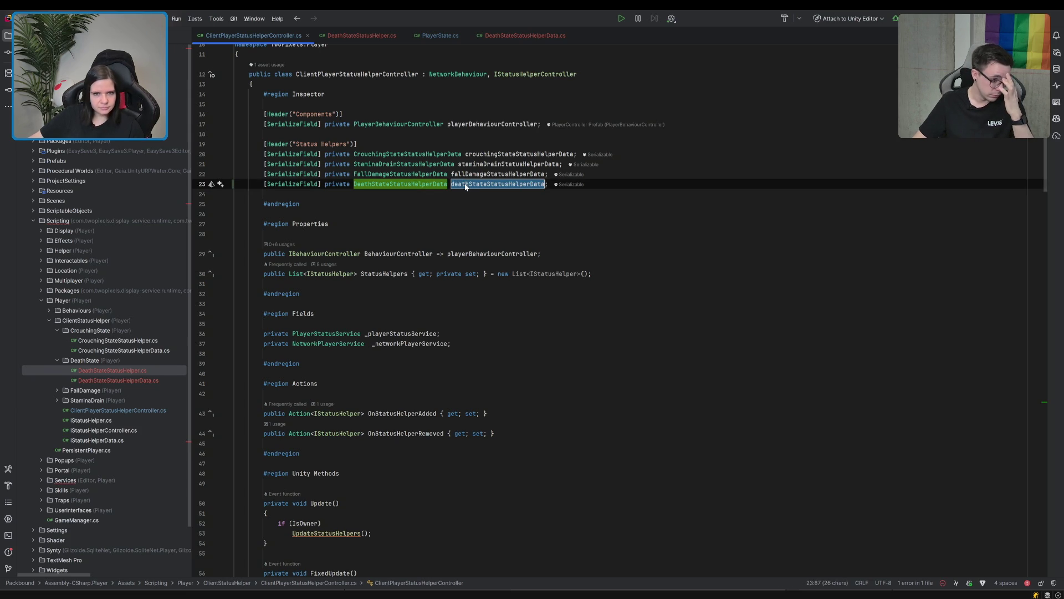
Duplicate the fall damage helper line and pass deathStateStatusHelperData as its argument.
{"action": "scroll", "coordinate": [464, 186], "scroll_direction": "down", "scroll_amount": 5}
{"action": "scroll", "coordinate": [460, 186], "scroll_direction": "up", "scroll_amount": 5}
{"action": "left_click", "coordinate": [463, 174]}
{"action": "scroll", "coordinate": [460, 174], "scroll_direction": "down", "scroll_amount": 15}
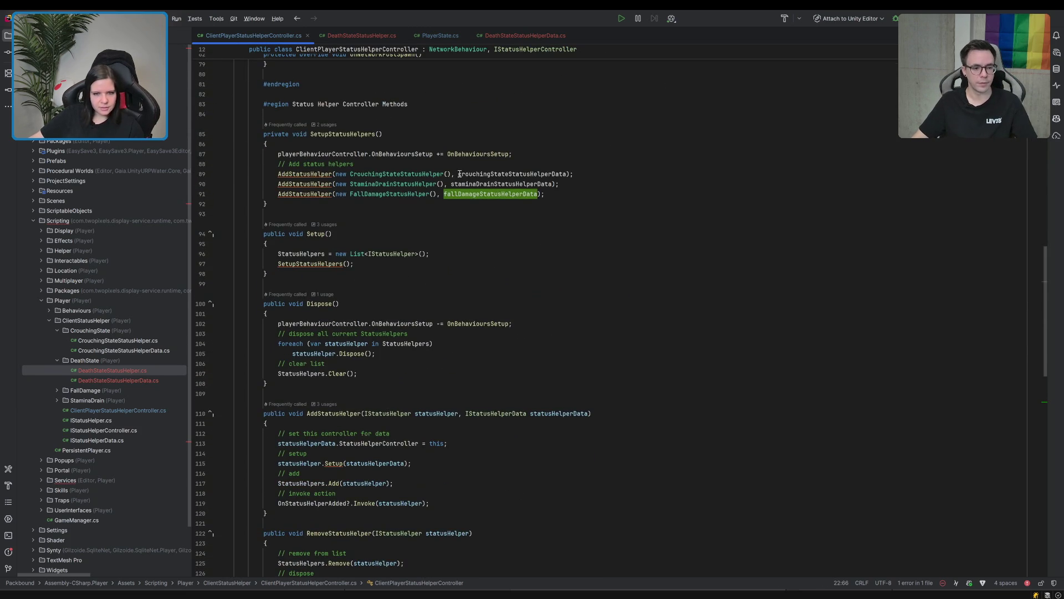
{"action": "left_click", "coordinate": [534, 194]}
{"action": "key", "text": "ctrl+d"}
{"action": "double_click", "coordinate": [479, 204]}
{"action": "key", "text": "ctrl+v"}
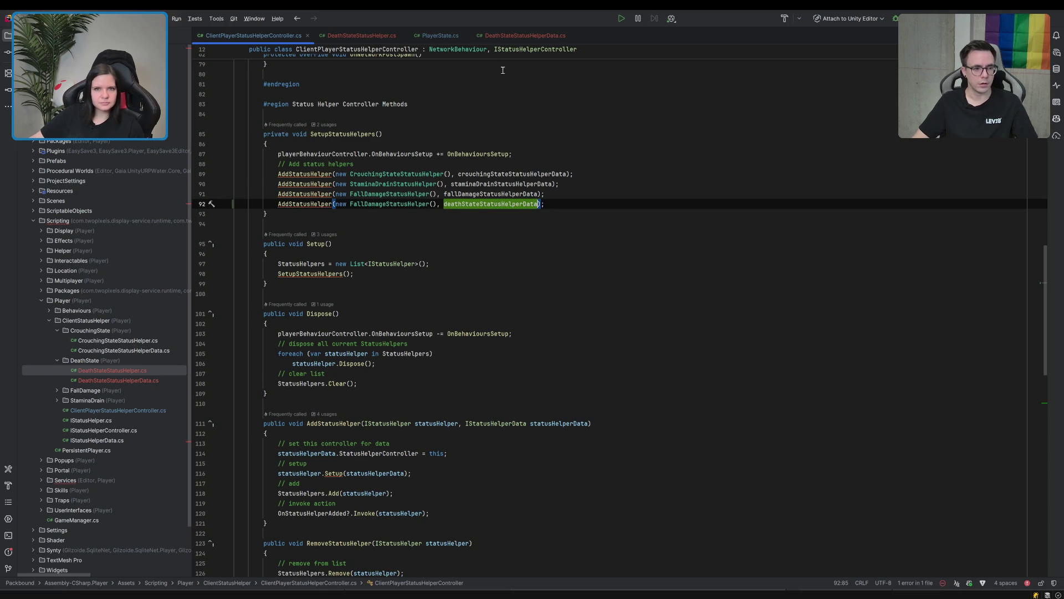
Make line 92 construct a new DeathStateStatusHelper, checking the DeathStateStatusHelper source.
{"action": "left_click", "coordinate": [363, 36]}
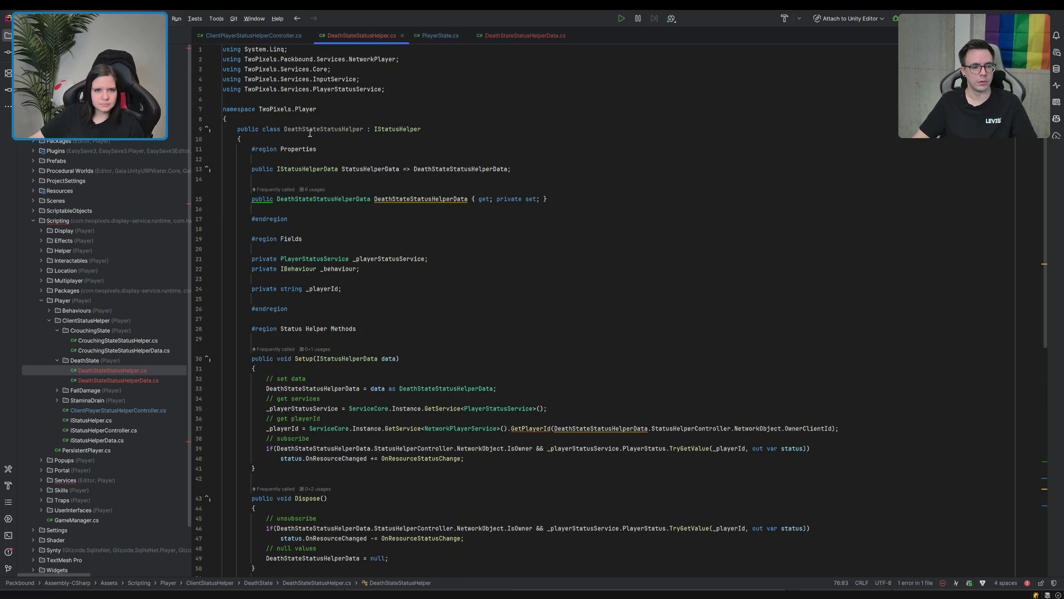
{"action": "left_click", "coordinate": [257, 35]}
{"action": "left_click", "coordinate": [429, 204]}
{"action": "scroll", "coordinate": [407, 257], "scroll_direction": "down", "scroll_amount": 10}
{"action": "scroll", "coordinate": [407, 256], "scroll_direction": "down", "scroll_amount": 5}
{"action": "scroll", "coordinate": [407, 256], "scroll_direction": "up", "scroll_amount": 6}
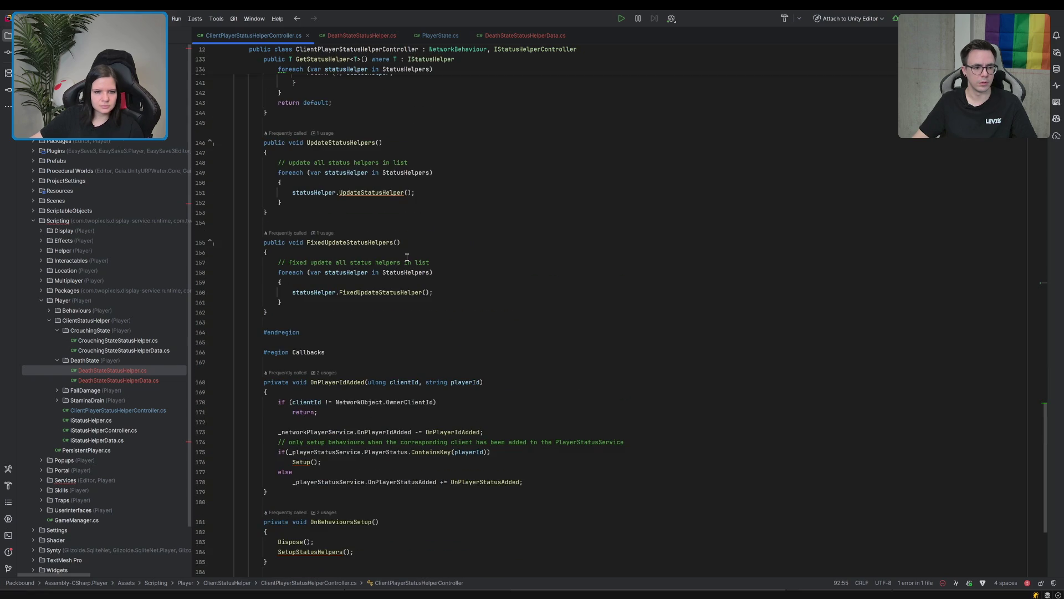
{"action": "scroll", "coordinate": [407, 256], "scroll_direction": "up", "scroll_amount": 20}
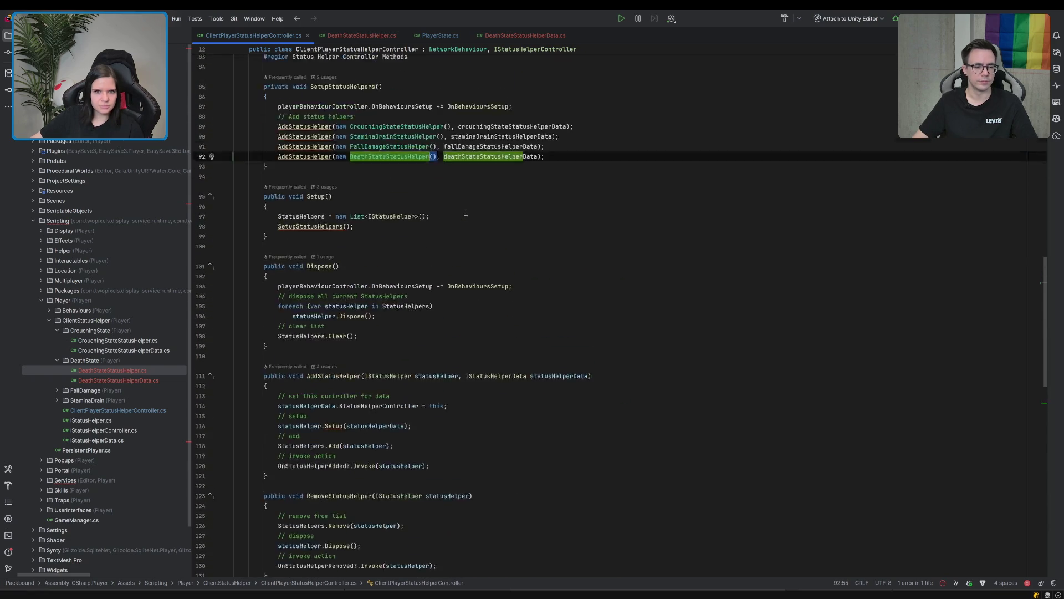
{"action": "left_click", "coordinate": [476, 232]}
{"action": "scroll", "coordinate": [476, 232], "scroll_direction": "down", "scroll_amount": 20}
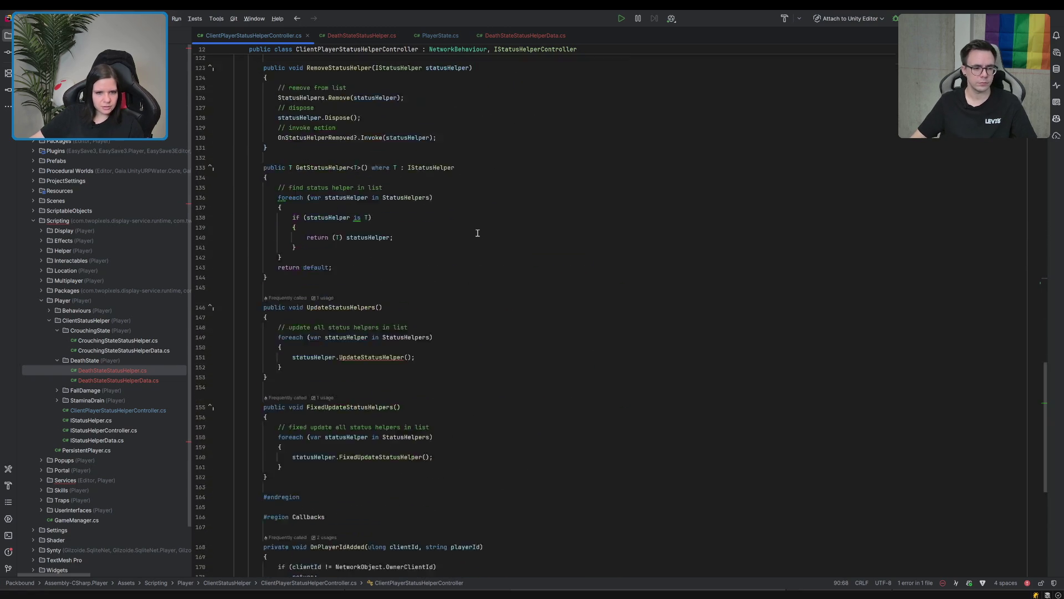
{"action": "scroll", "coordinate": [477, 233], "scroll_direction": "down", "scroll_amount": 4}
{"action": "left_click", "coordinate": [617, 233]}
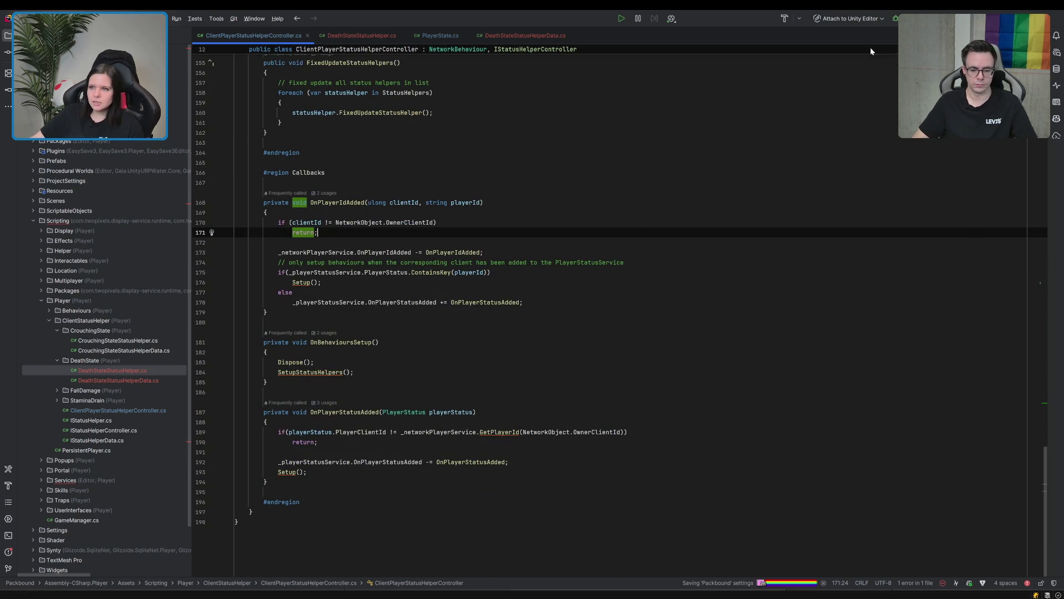
{"action": "key", "text": "alt+Tab"}
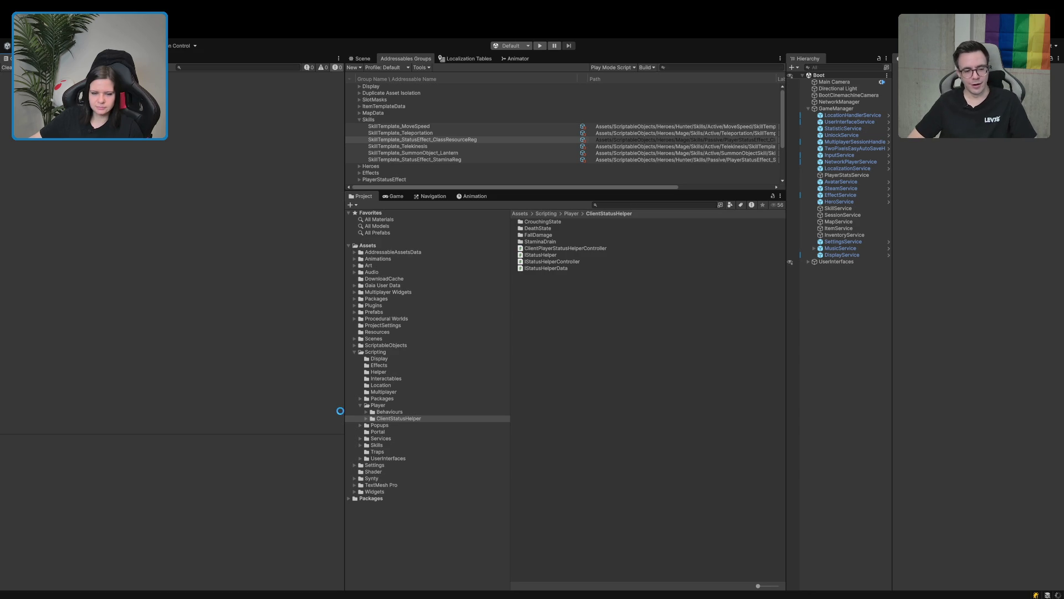
Open the PersistentPlayer prefab from the Prefabs folder for editing.
{"action": "left_click", "coordinate": [376, 353]}
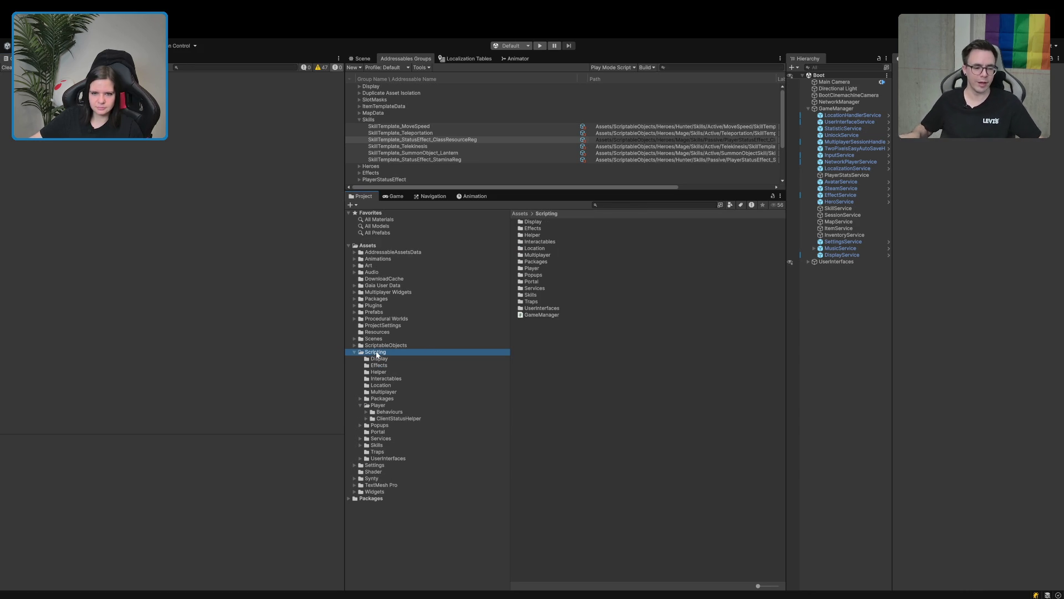
{"action": "left_click_drag", "start_coordinate": [341, 367], "coordinate": [295, 368]}
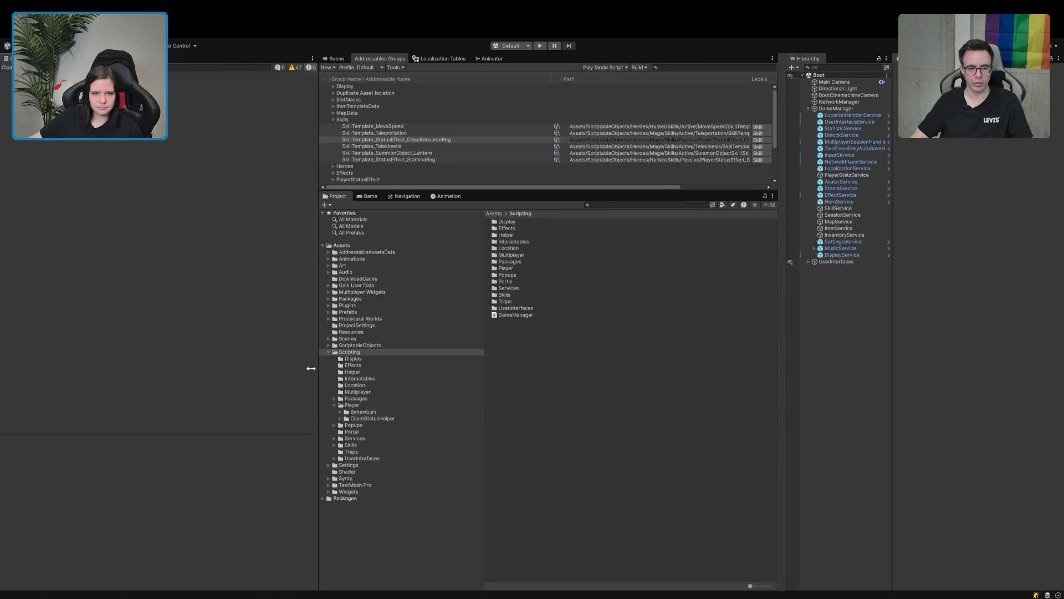
{"action": "left_click", "coordinate": [323, 312]}
{"action": "left_click", "coordinate": [497, 294]}
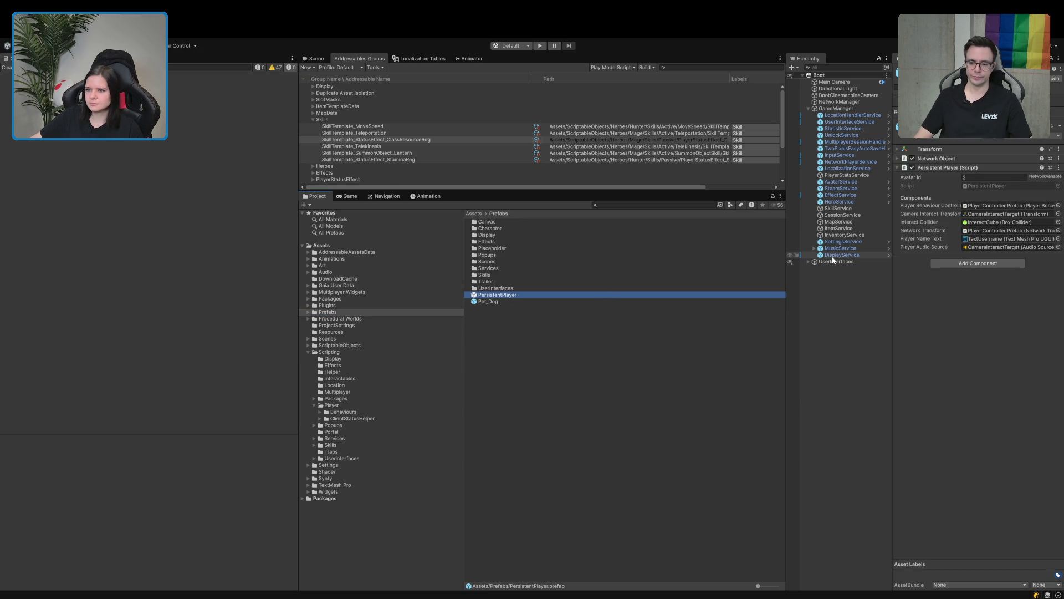
{"action": "double_click", "coordinate": [516, 294]}
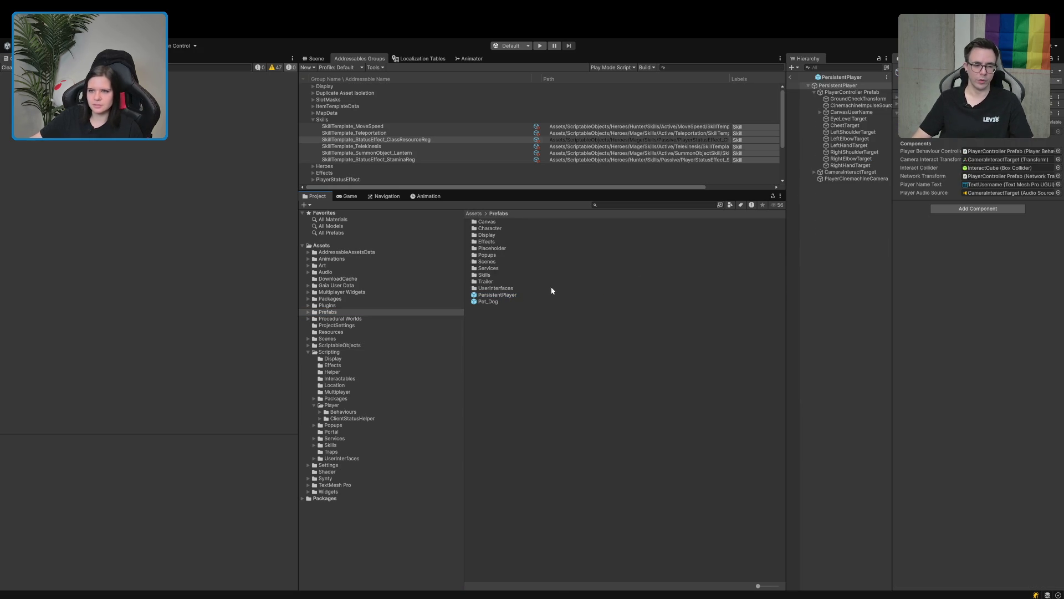
Check the PlayerController's Client Player Status Helper Controller lists Death State, then return to Boot.
{"action": "left_click", "coordinate": [838, 92]}
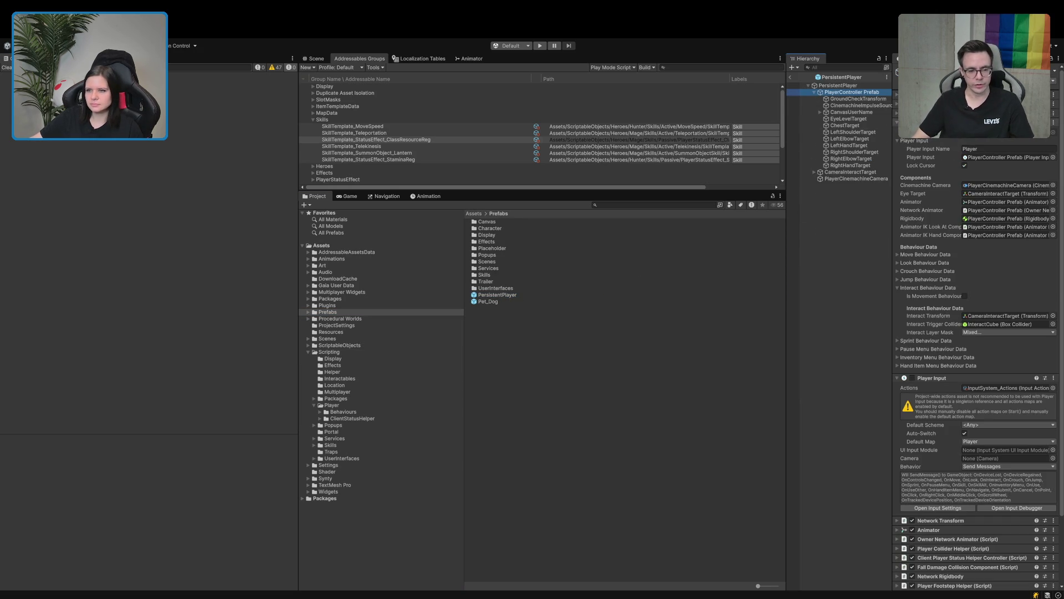
{"action": "scroll", "coordinate": [978, 332], "scroll_direction": "down", "scroll_amount": 10}
{"action": "scroll", "coordinate": [955, 180], "scroll_direction": "down", "scroll_amount": 5}
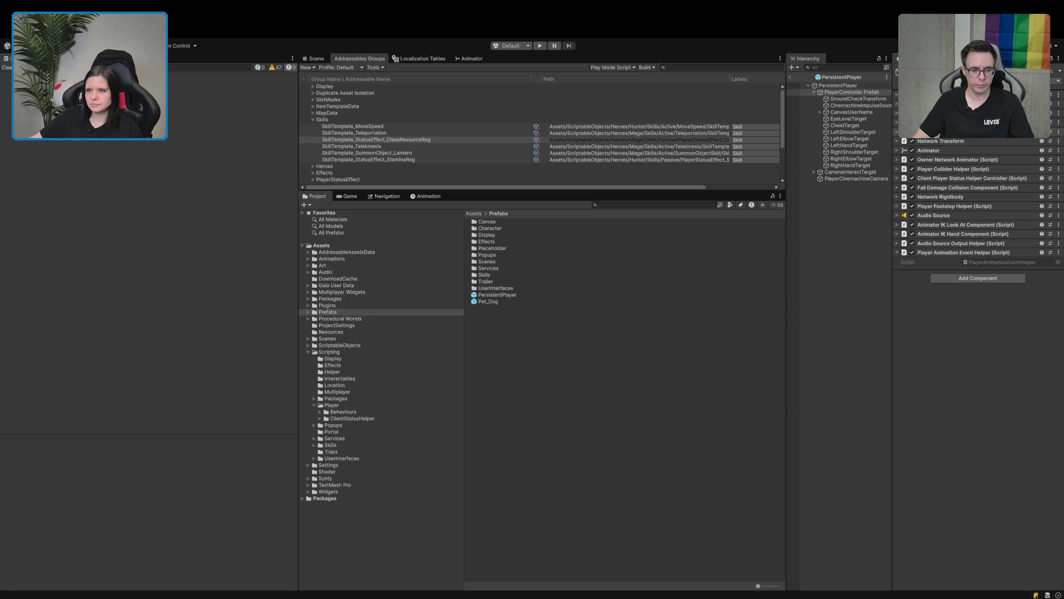
{"action": "left_click", "coordinate": [954, 178]}
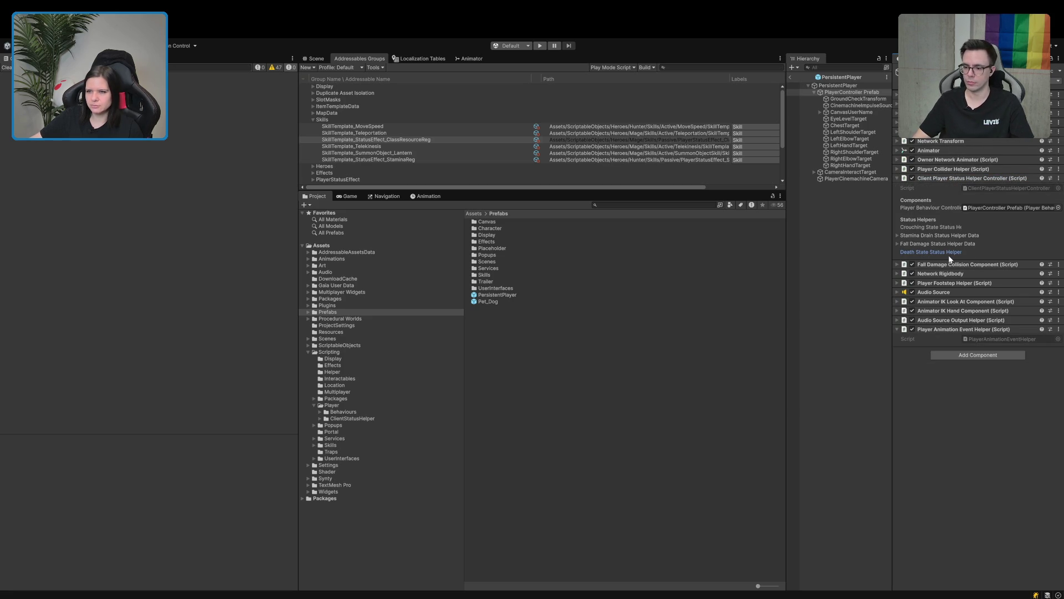
{"action": "left_click", "coordinate": [773, 282]}
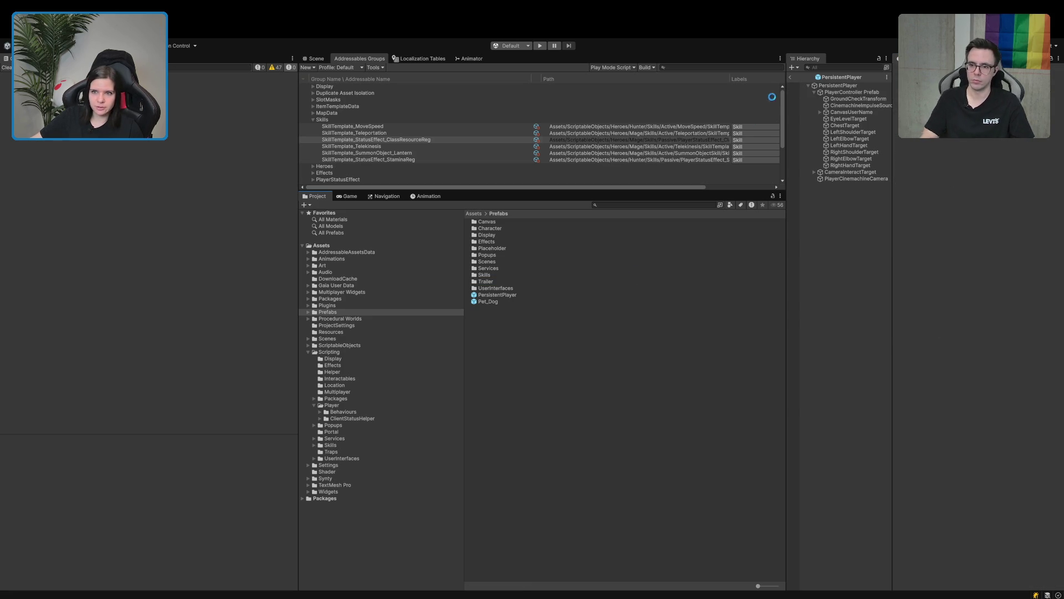
{"action": "left_click", "coordinate": [791, 78]}
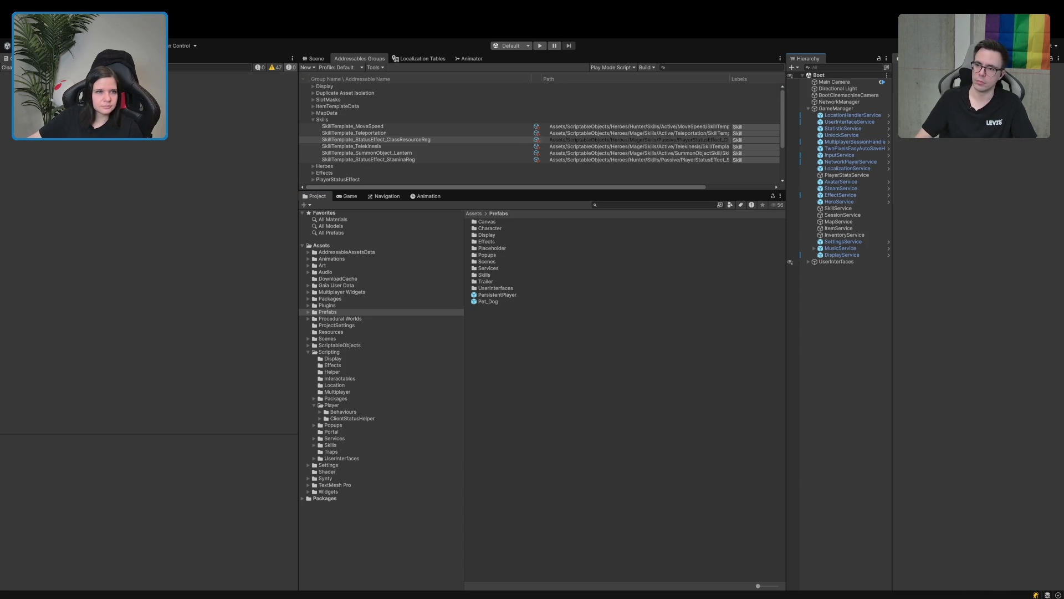
Enter Play mode, start a game, and walk the character through TavernLobby toward the tavern stairs.
{"action": "left_click", "coordinate": [537, 47]}
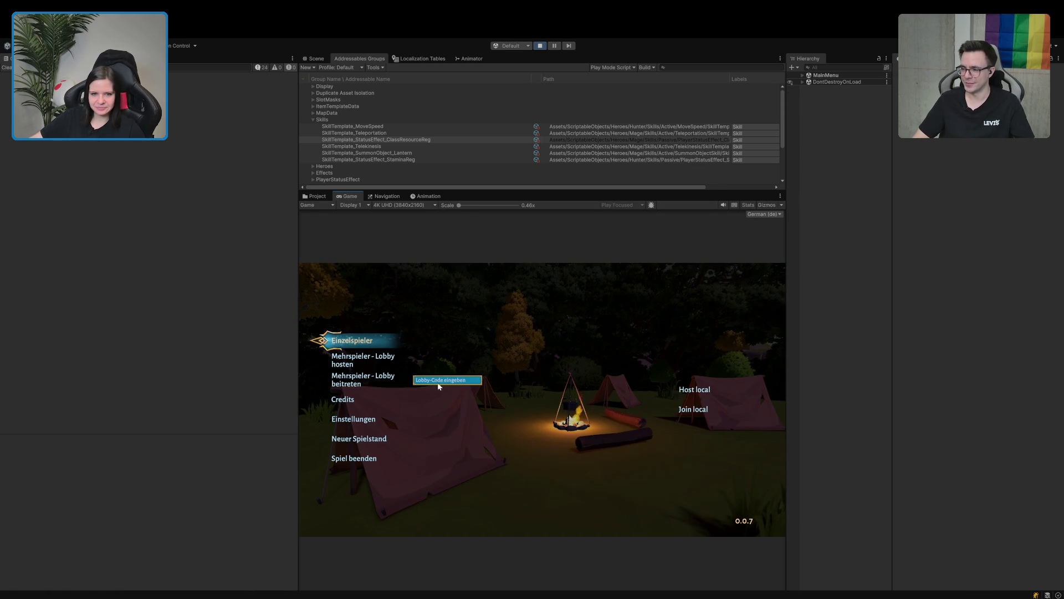
{"action": "left_click", "coordinate": [340, 340]}
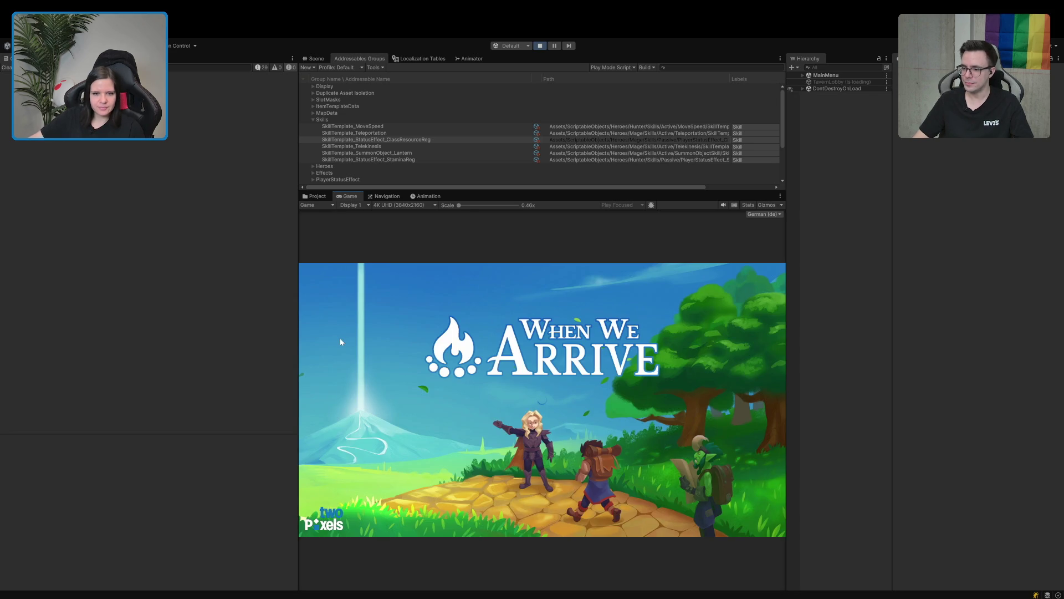
{"action": "key", "text": "w"}
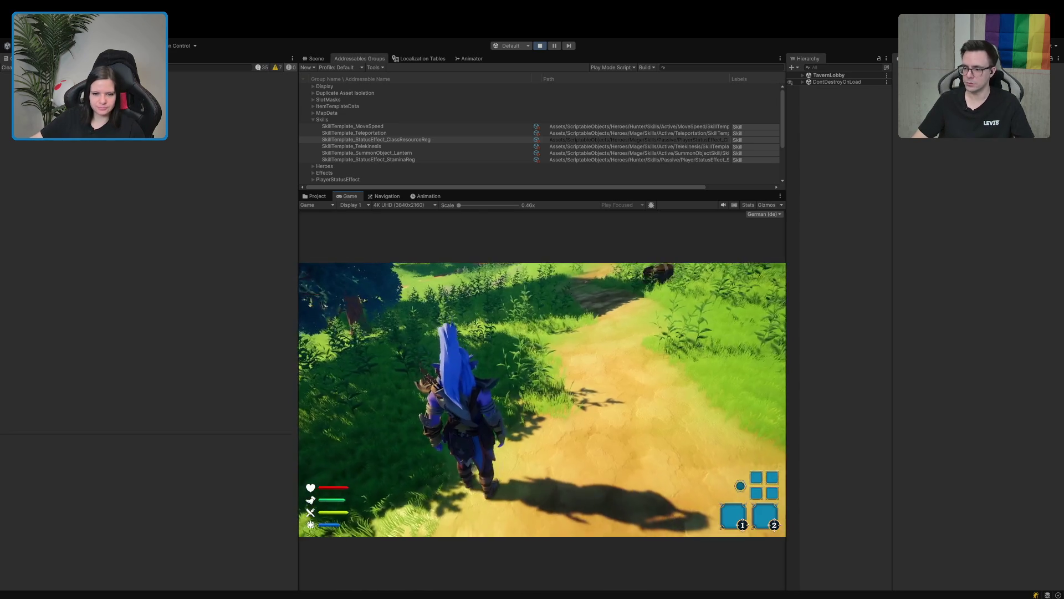
{"action": "key", "text": "w"}
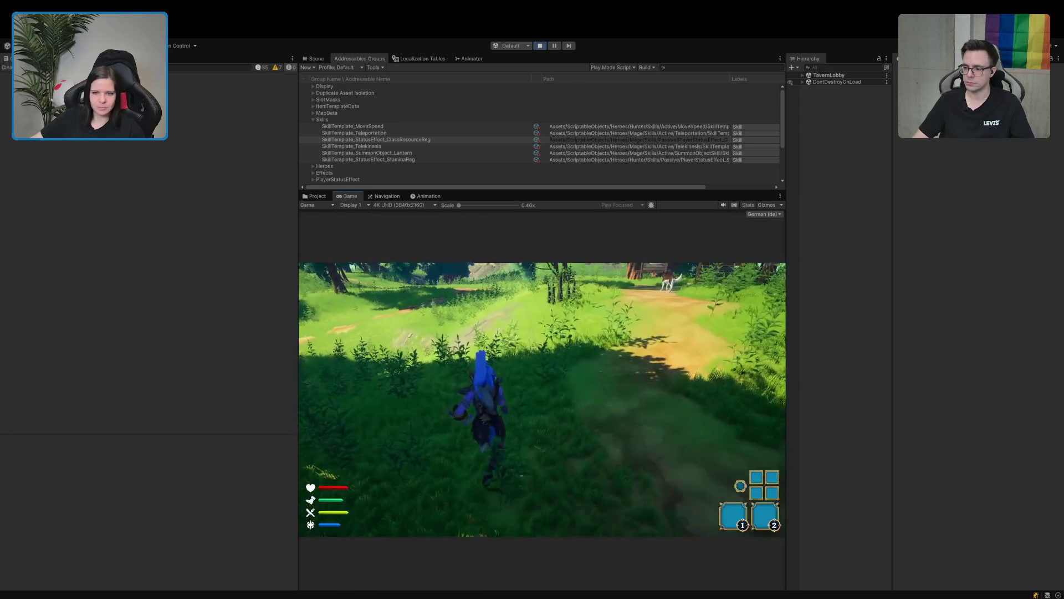
{"action": "key", "text": "w"}
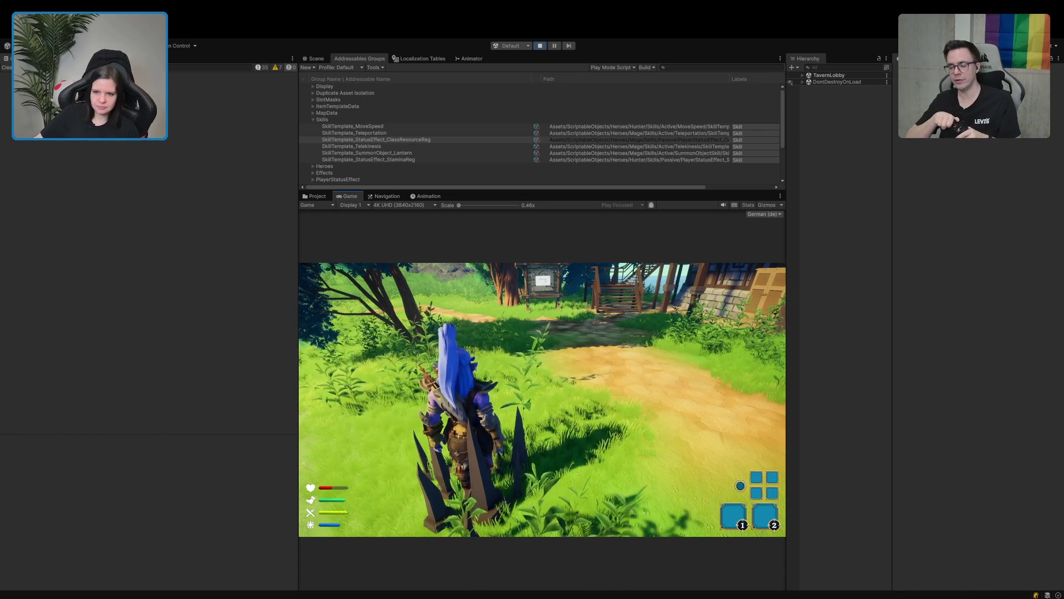
{"action": "left_click", "coordinate": [805, 76]}
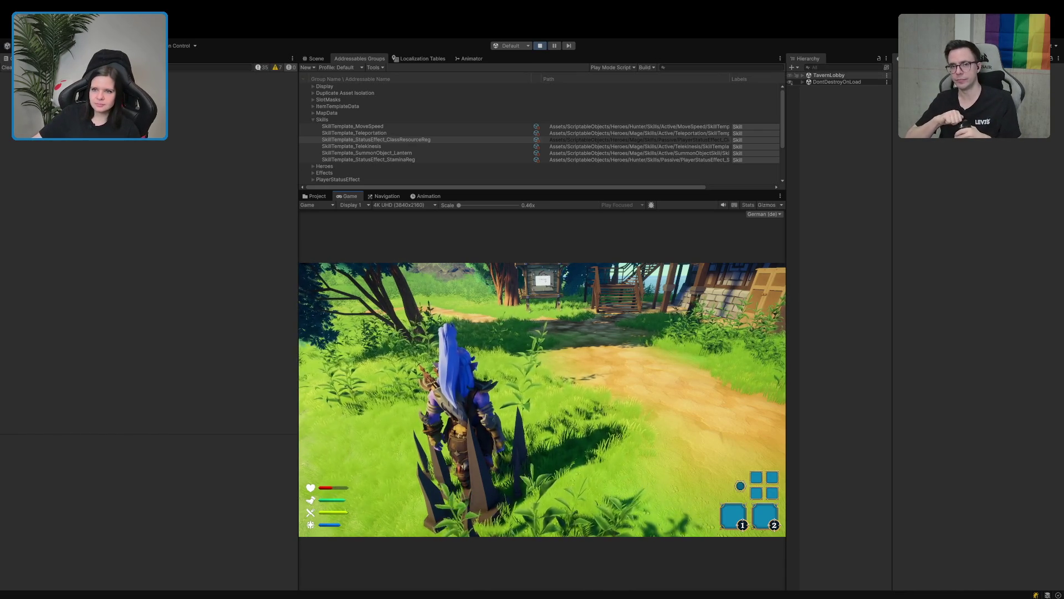
Tick Log Stuff on PlayerStatsService under DontDestroyOnLoad and view the status log in the Console.
{"action": "left_click", "coordinate": [802, 75]}
{"action": "left_click", "coordinate": [802, 75]}
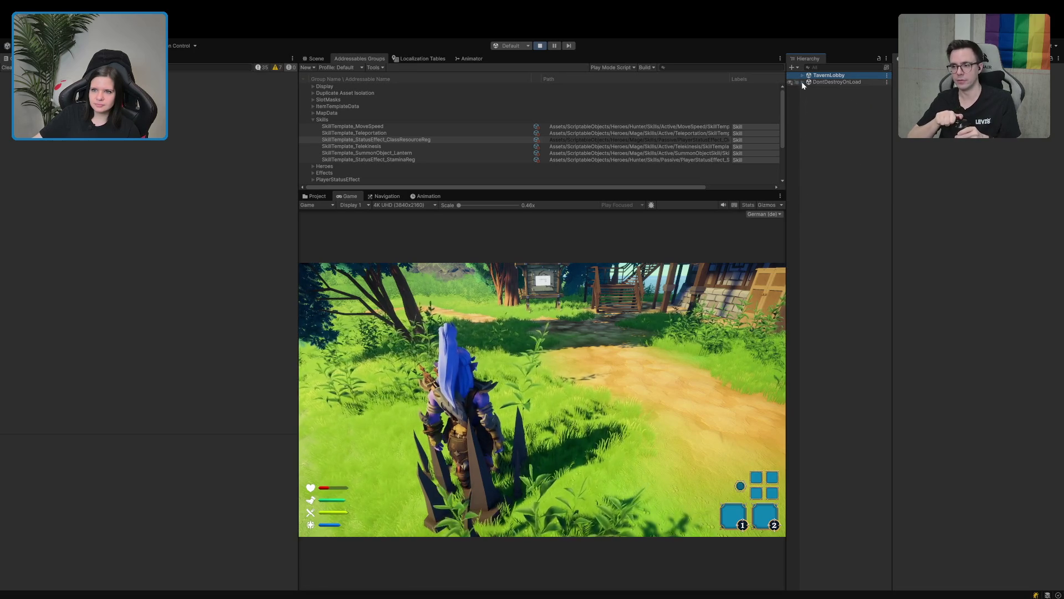
{"action": "left_click", "coordinate": [802, 82]}
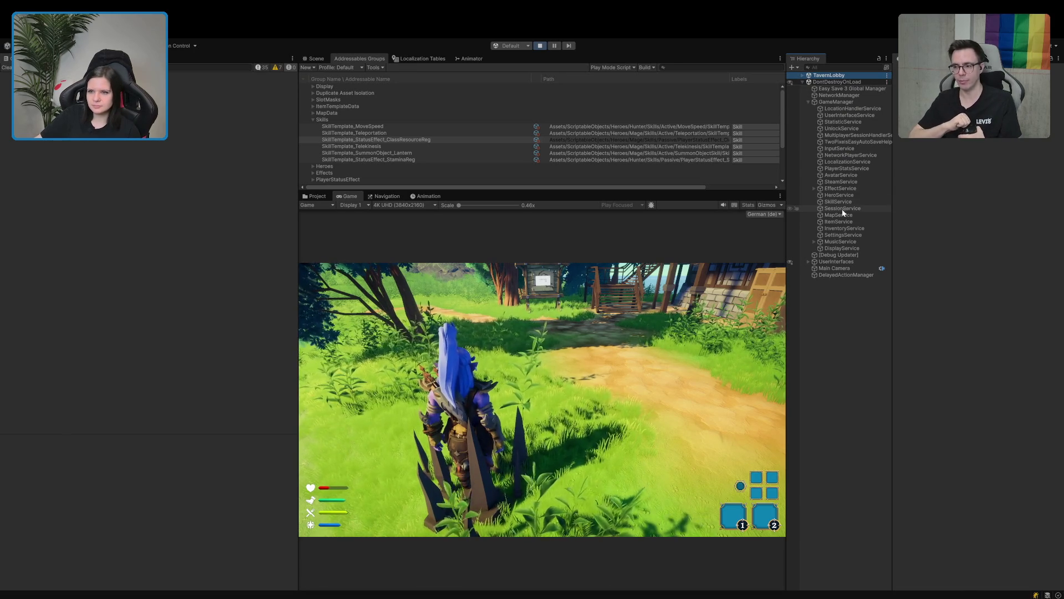
{"action": "left_click", "coordinate": [851, 169]}
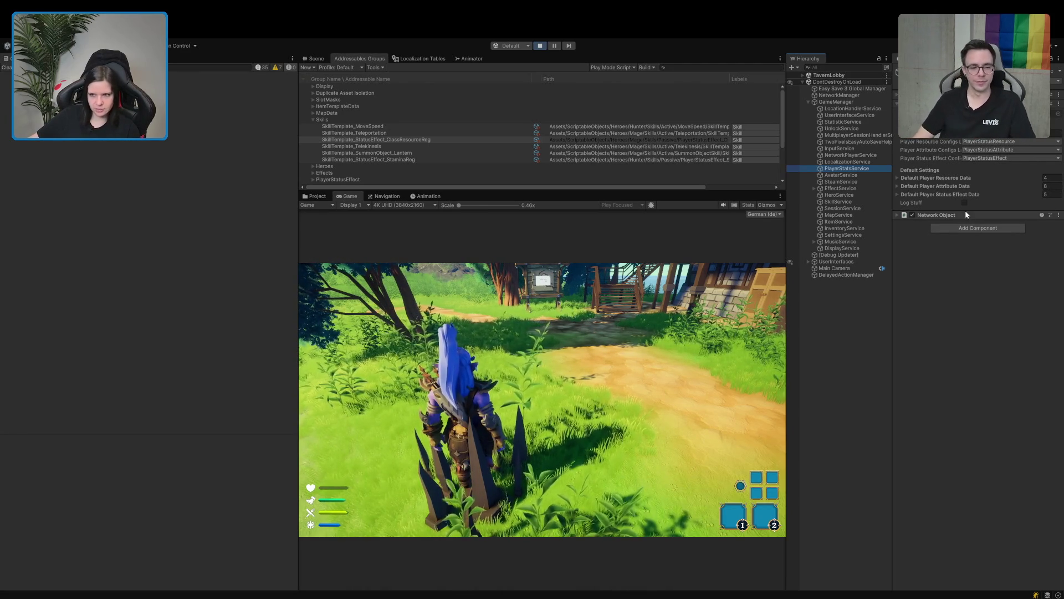
{"action": "left_click", "coordinate": [773, 380]}
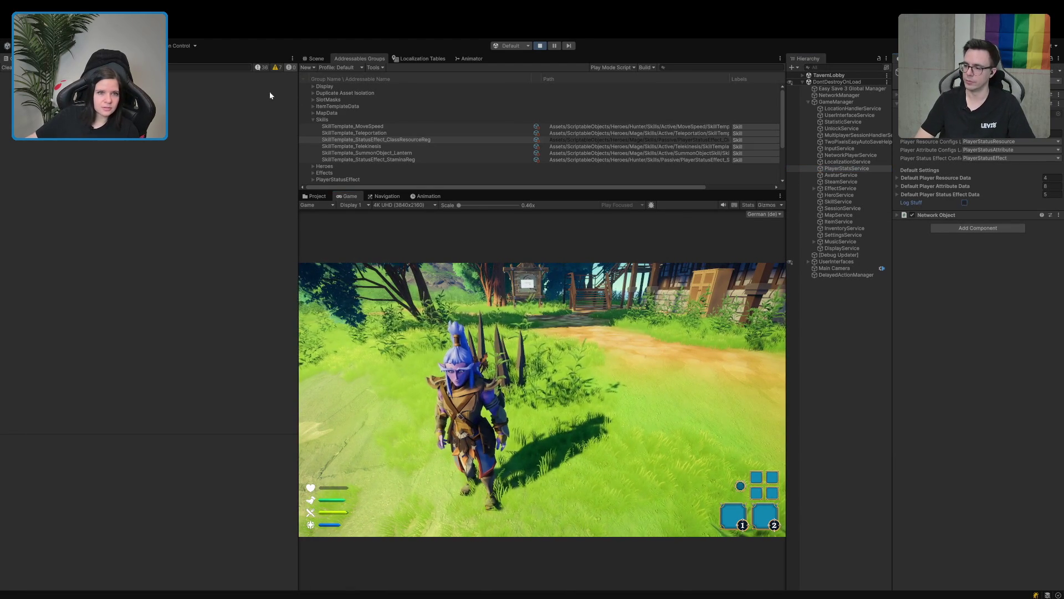
{"action": "left_click", "coordinate": [259, 71]}
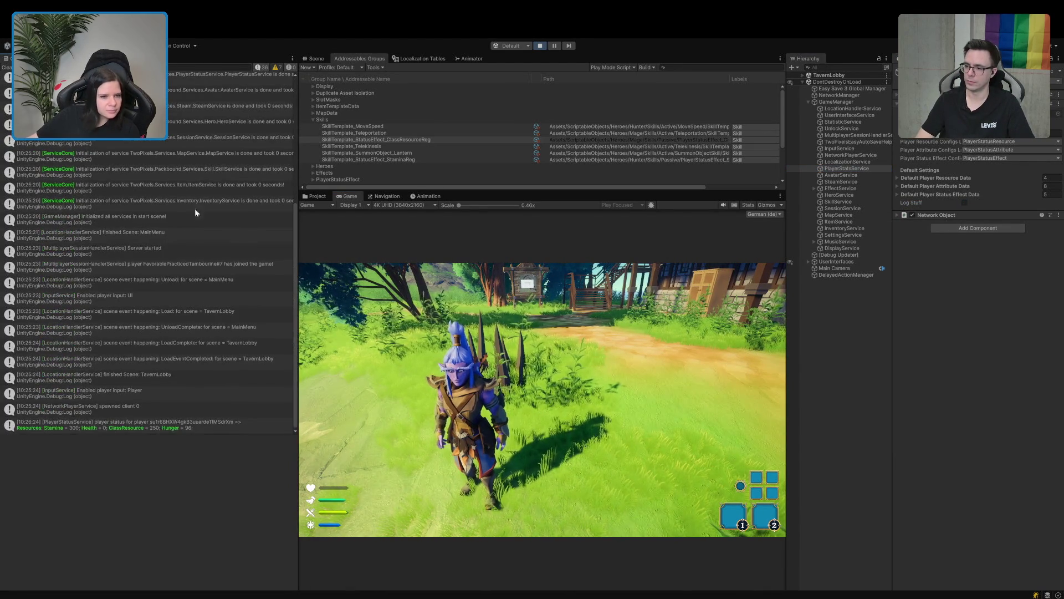
{"action": "left_click", "coordinate": [101, 424]}
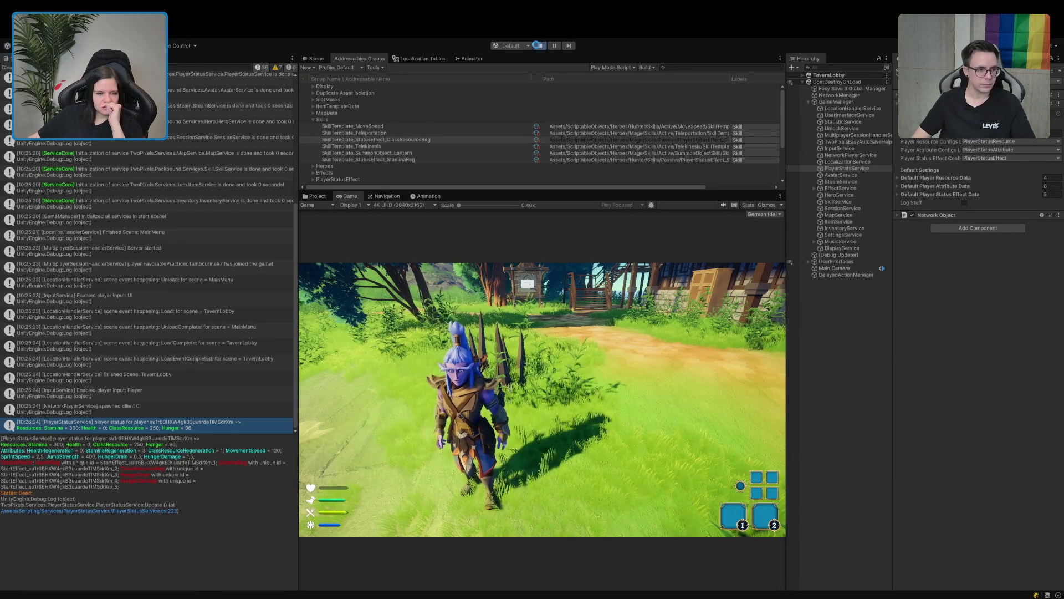
{"action": "left_click", "coordinate": [537, 47]}
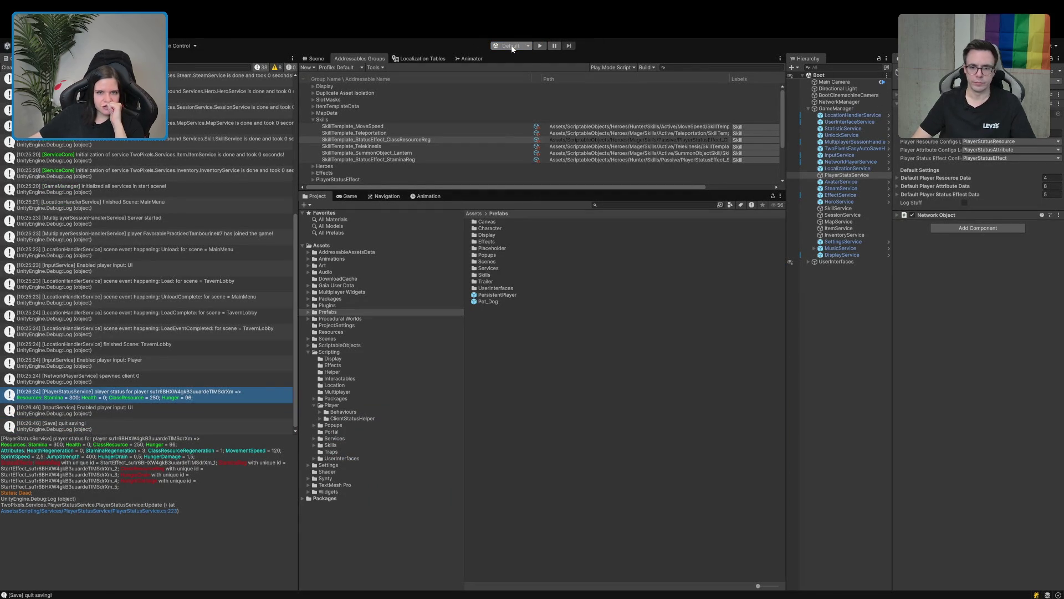
{"action": "left_click", "coordinate": [552, 400]}
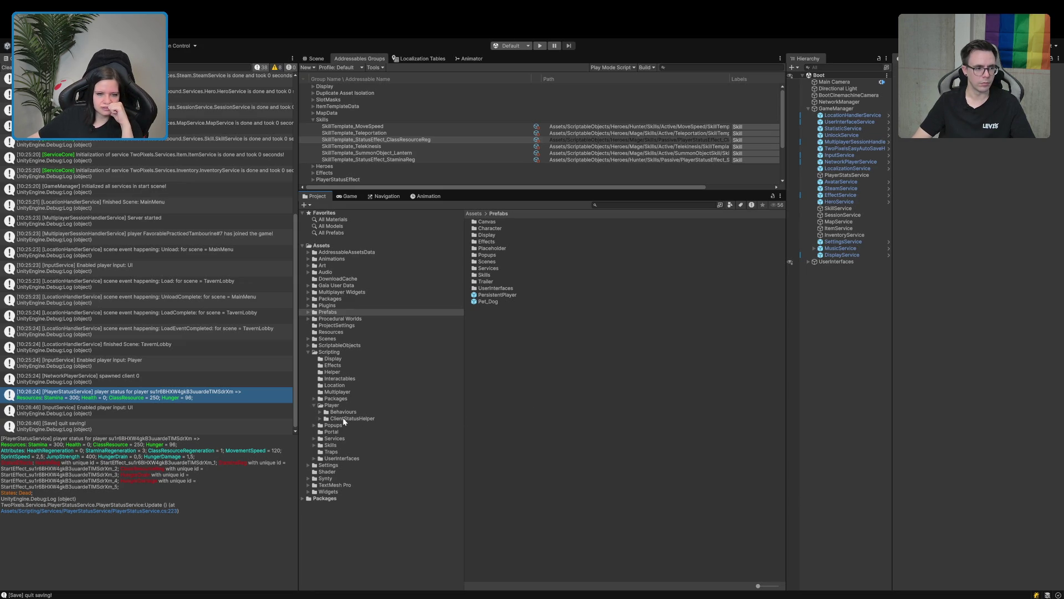
Clear the console and collapse unrelated folders to reach ScriptableObjects > Status.
{"action": "left_click", "coordinate": [7, 68]}
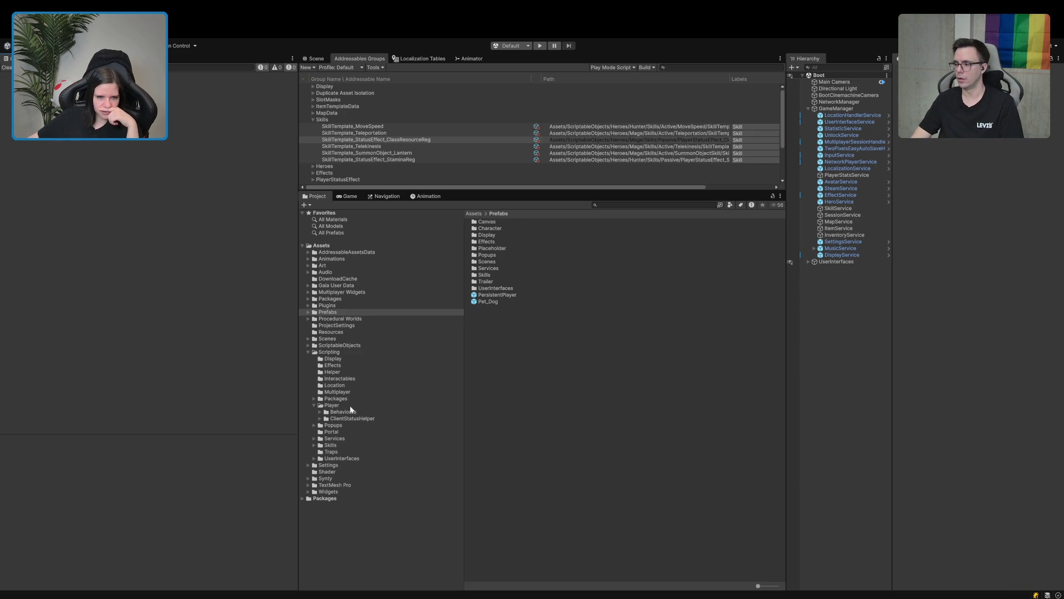
{"action": "left_click", "coordinate": [308, 351]}
{"action": "left_click", "coordinate": [307, 345]}
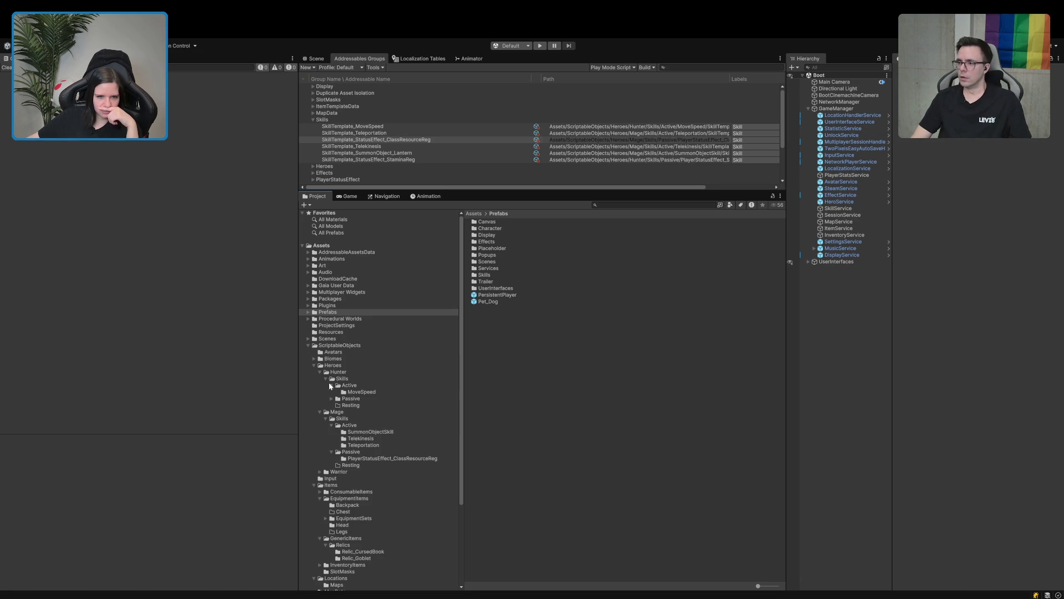
{"action": "left_click", "coordinate": [314, 364]}
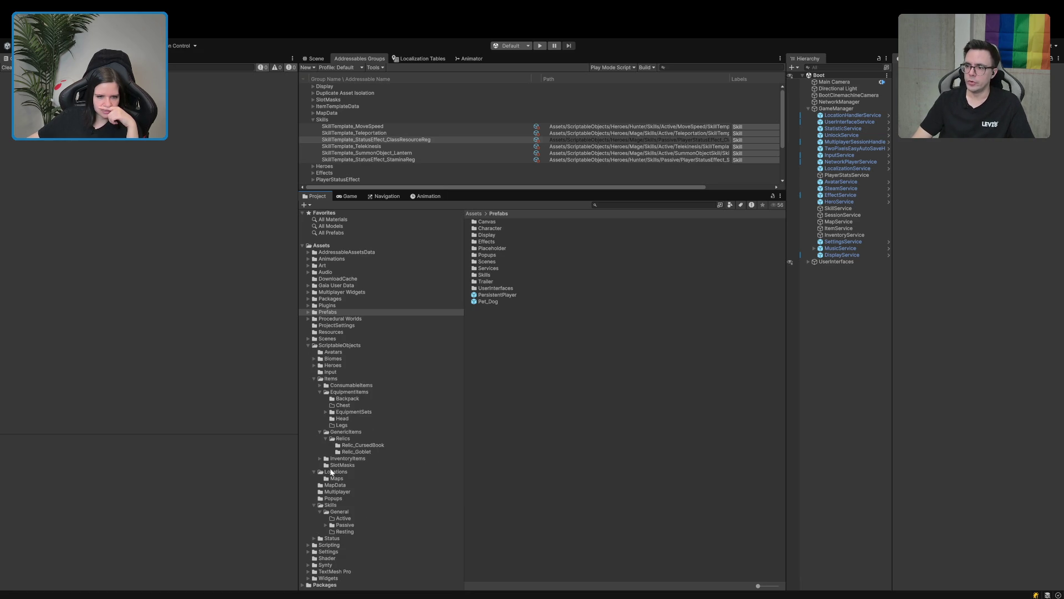
{"action": "left_click", "coordinate": [314, 471]}
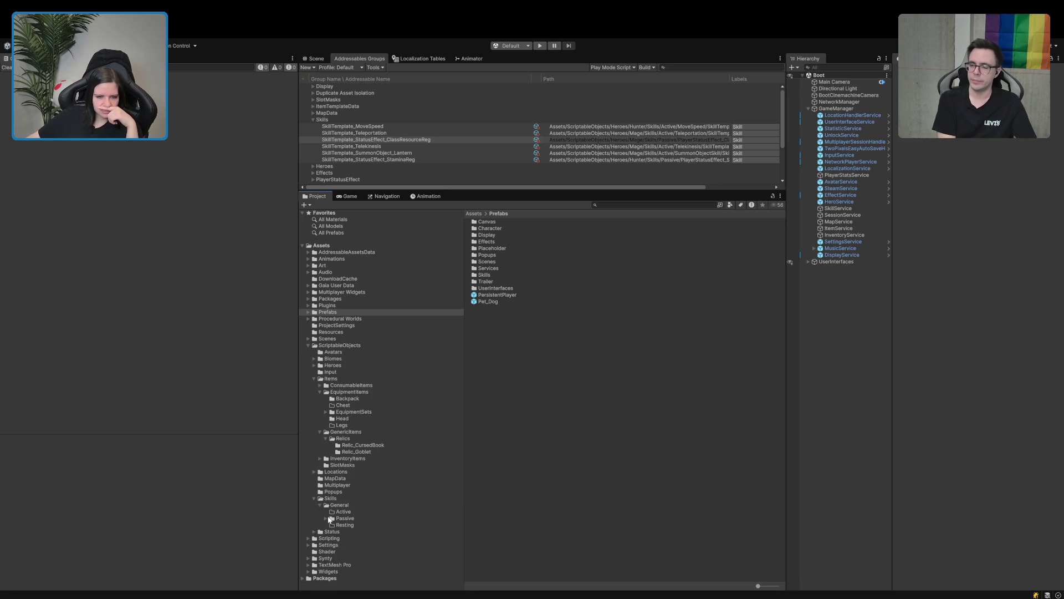
{"action": "left_click", "coordinate": [314, 497]}
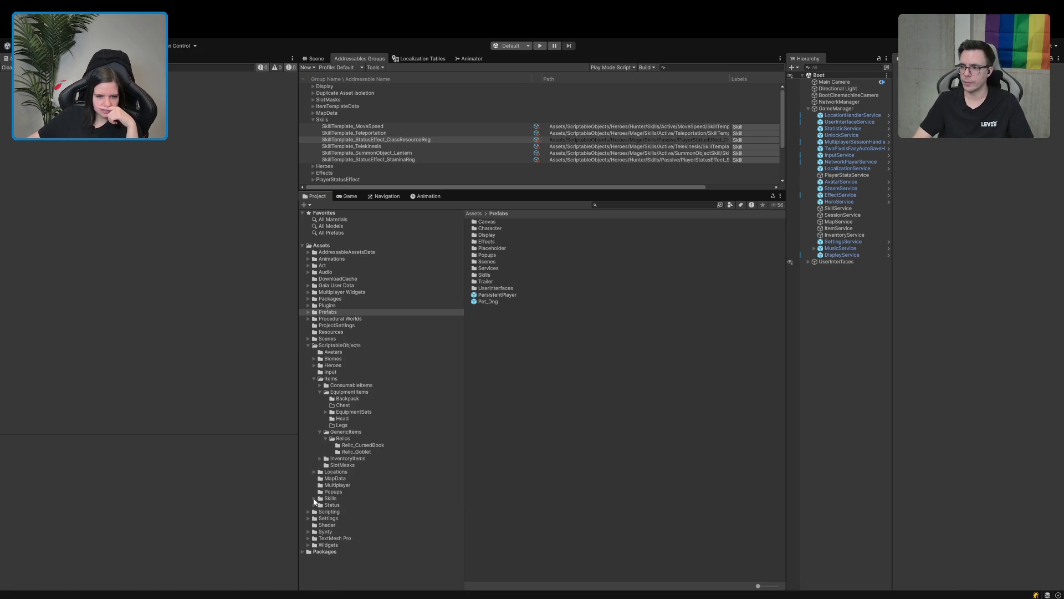
{"action": "left_click", "coordinate": [314, 379]}
{"action": "left_click", "coordinate": [313, 418]}
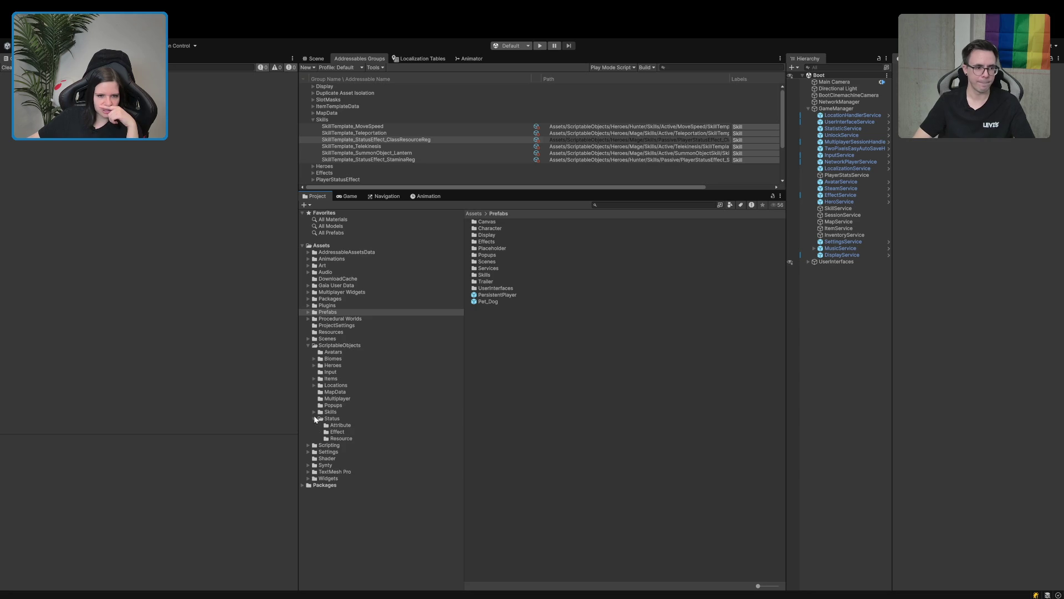
Select PlayerStatusEffect_HungerDrain in the Effect folder and expand its Operations in the Inspector.
{"action": "left_click", "coordinate": [333, 432]}
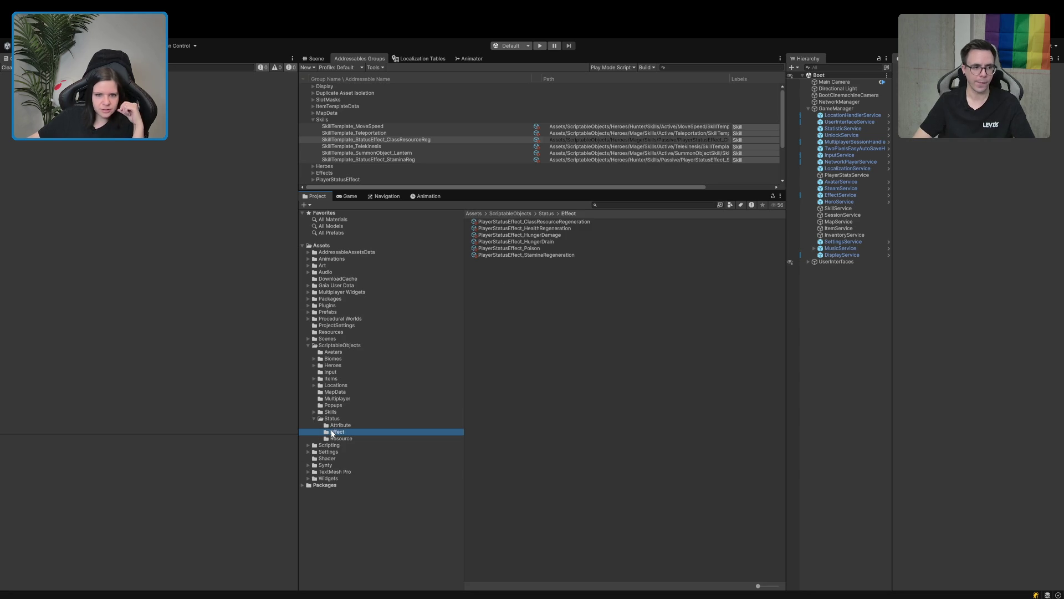
{"action": "left_click", "coordinate": [531, 235]}
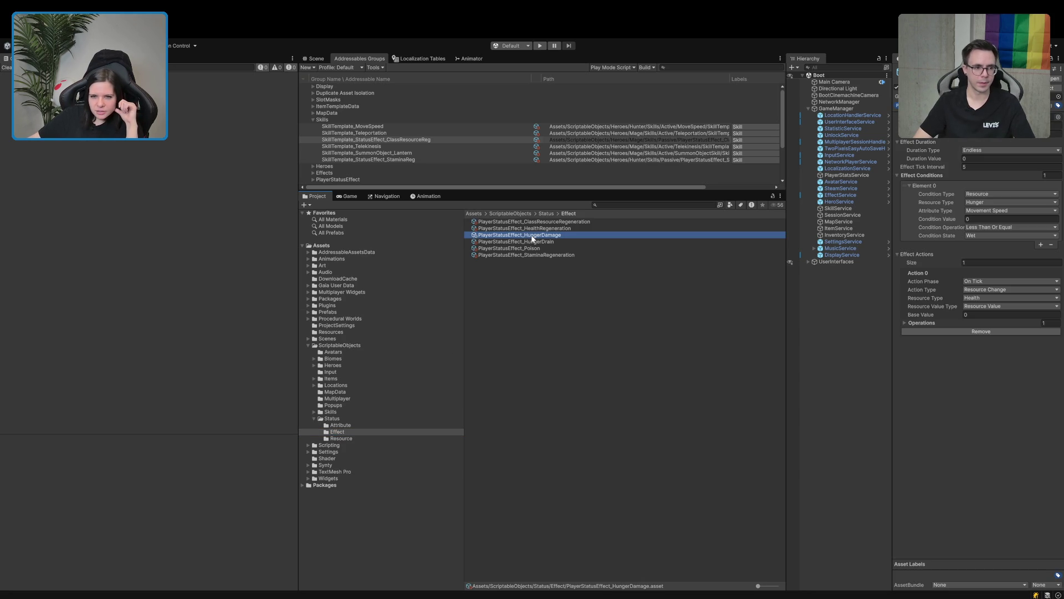
{"action": "left_click", "coordinate": [532, 241]}
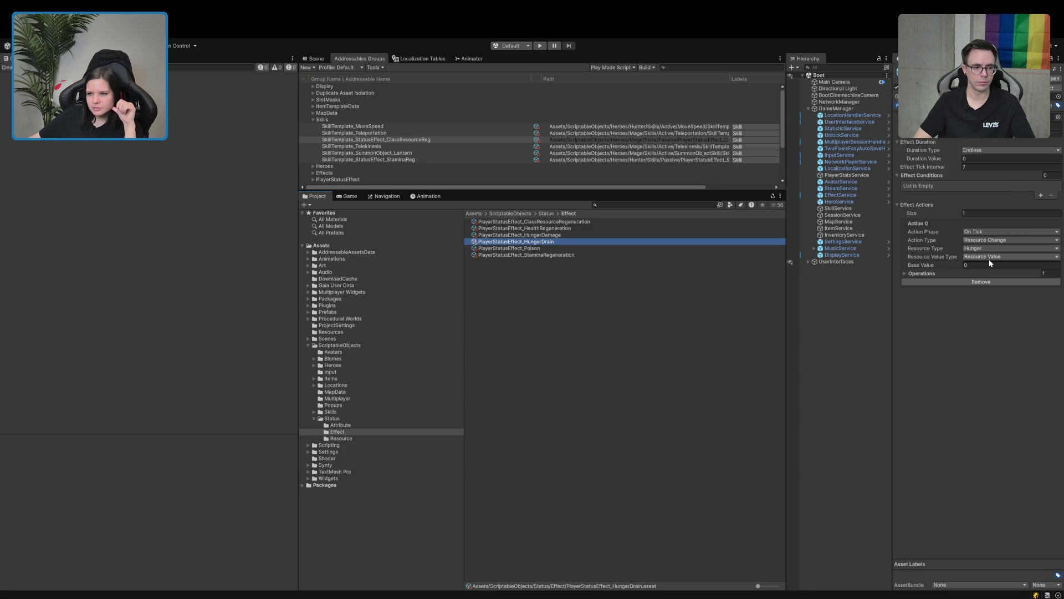
{"action": "left_click", "coordinate": [932, 272]}
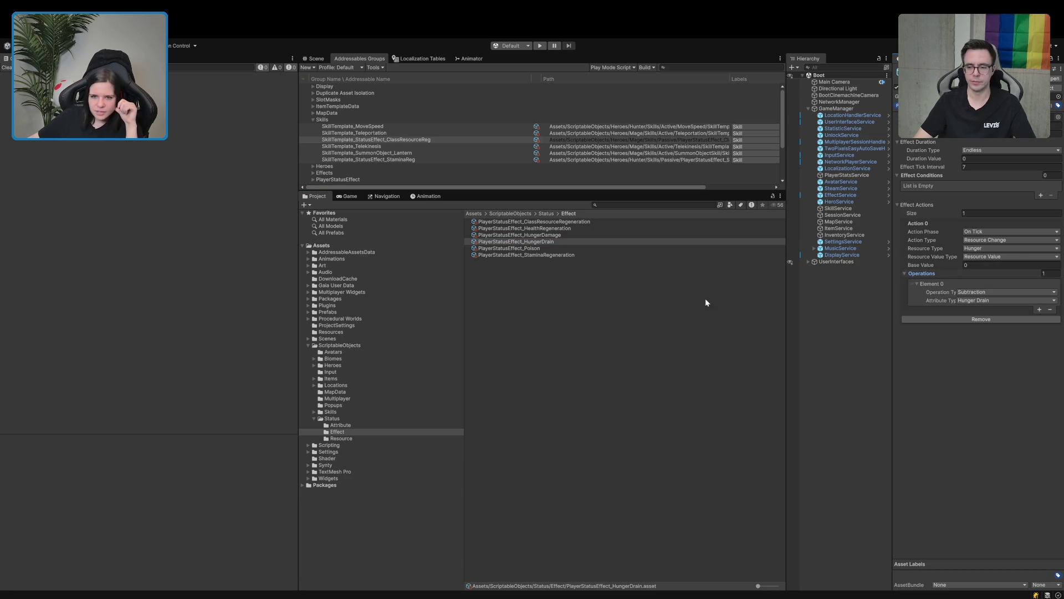
Edit the PlayerAttributeData_HungerDrain base value, then start the game and widen the Game view.
{"action": "left_click", "coordinate": [340, 425]}
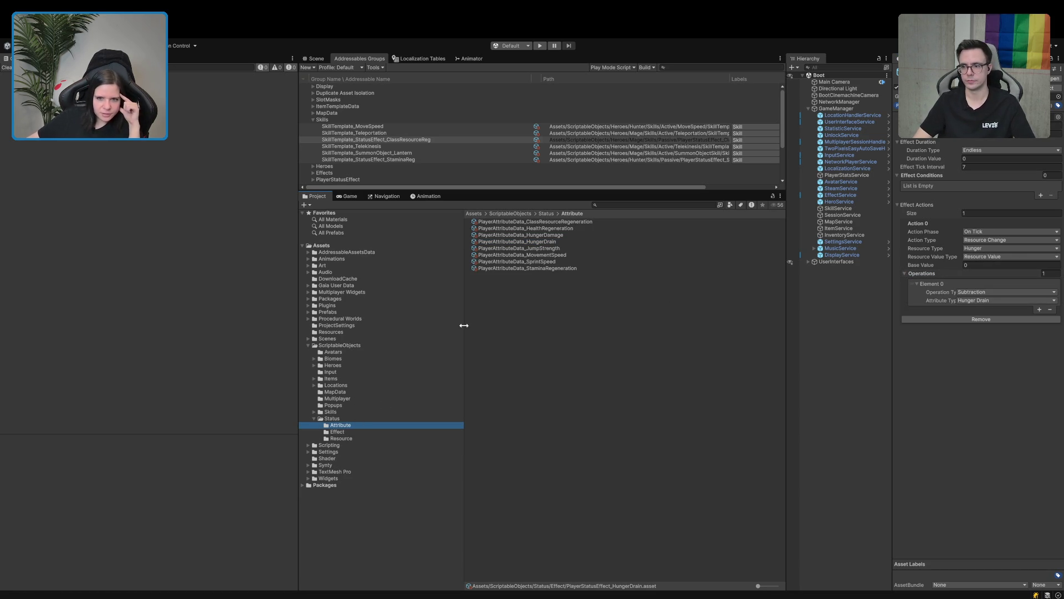
{"action": "left_click", "coordinate": [552, 241]}
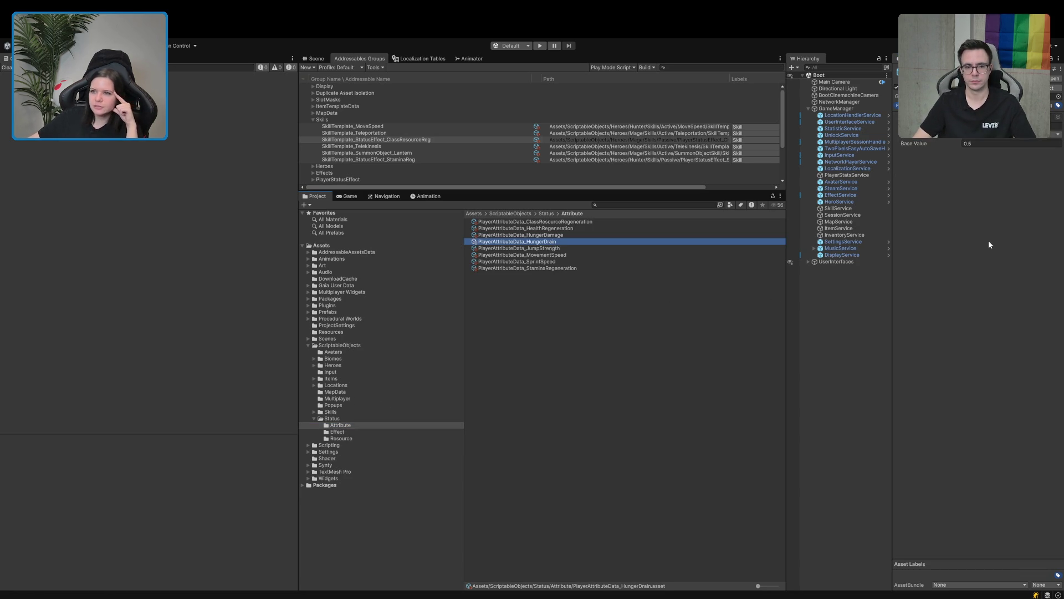
{"action": "left_click", "coordinate": [983, 145]}
{"action": "type", "text": "50"}
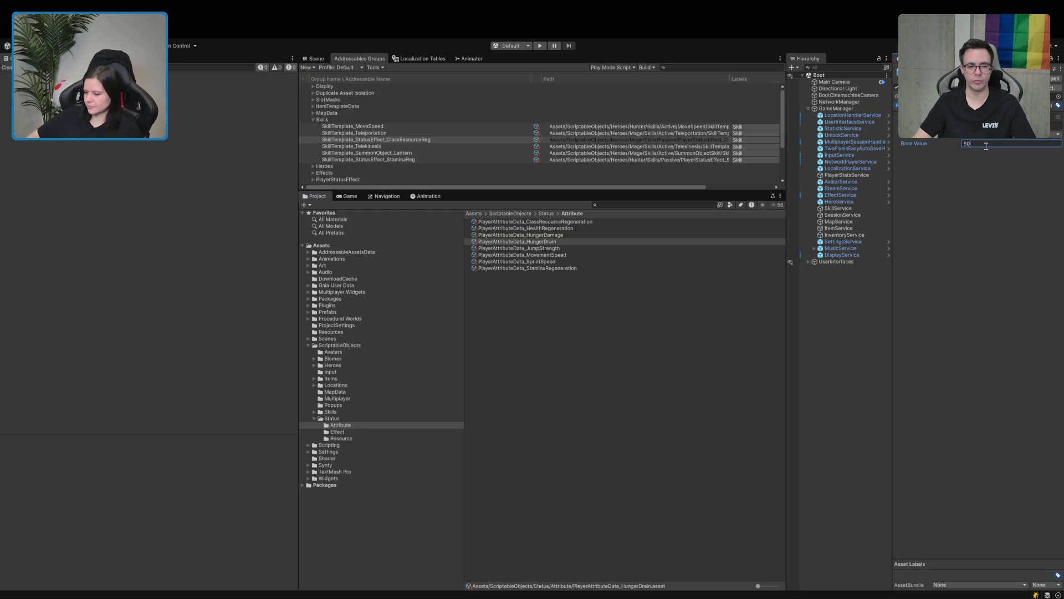
{"action": "left_click", "coordinate": [669, 410]}
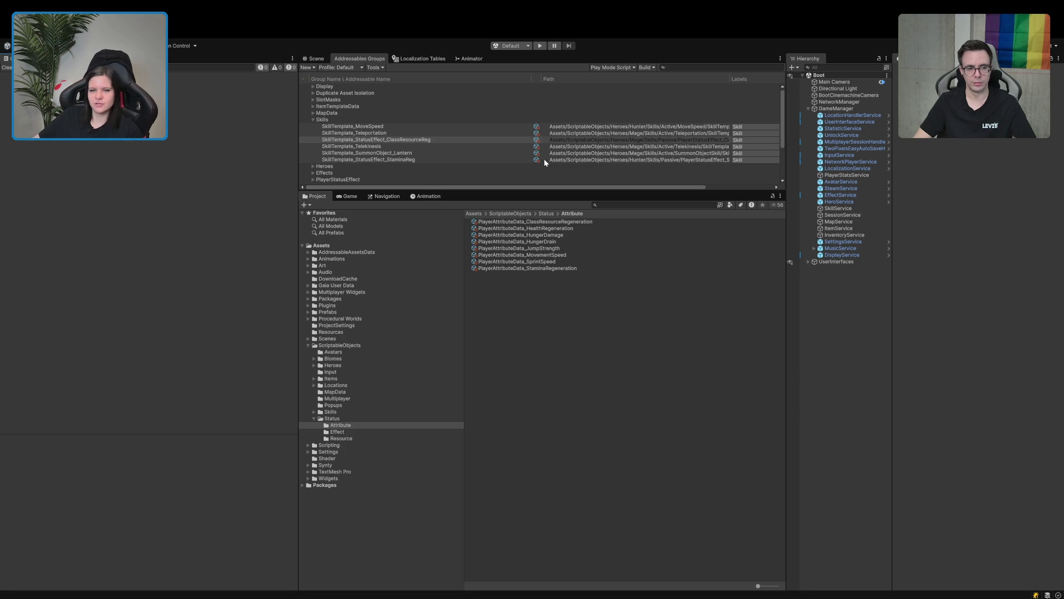
{"action": "left_click", "coordinate": [540, 46]}
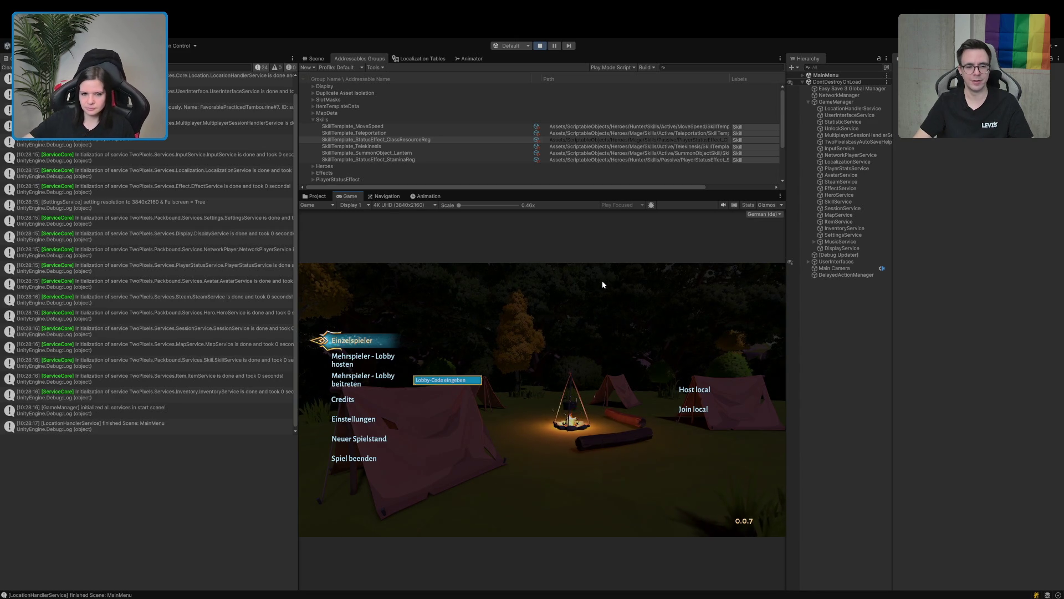
{"action": "left_click_drag", "start_coordinate": [300, 249], "coordinate": [239, 249]}
Clear the console, play single-player, walk the character to the green portal, then stop.
{"action": "left_click", "coordinate": [7, 67]}
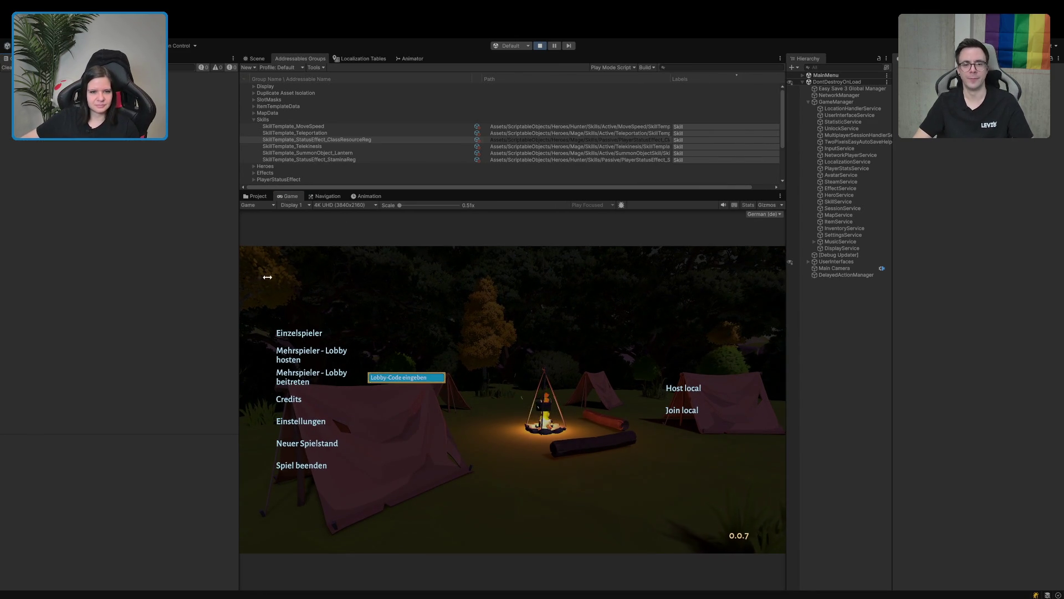
{"action": "left_click", "coordinate": [304, 333]}
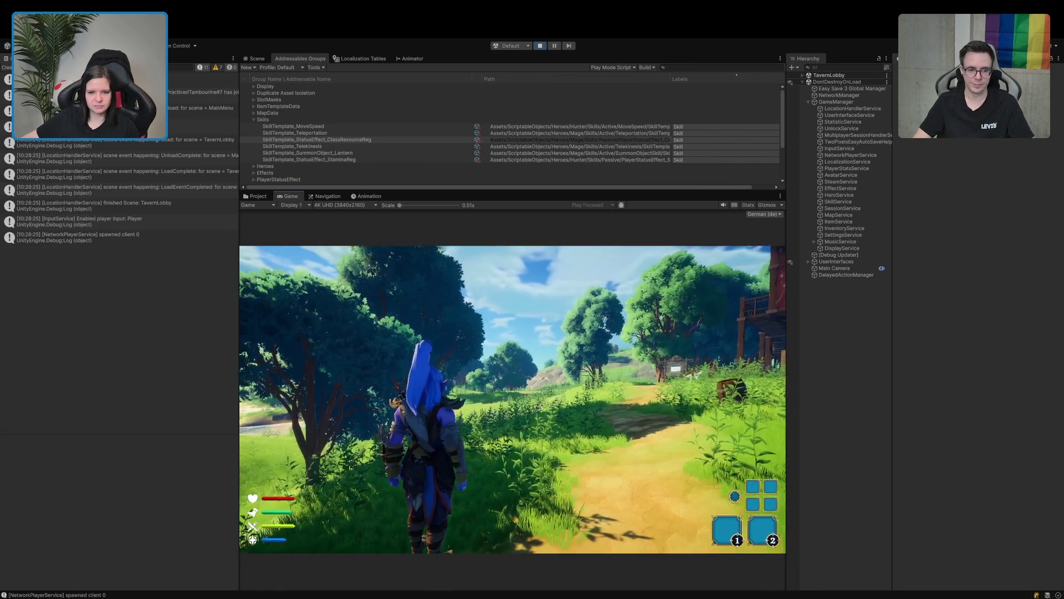
{"action": "key", "text": "a"}
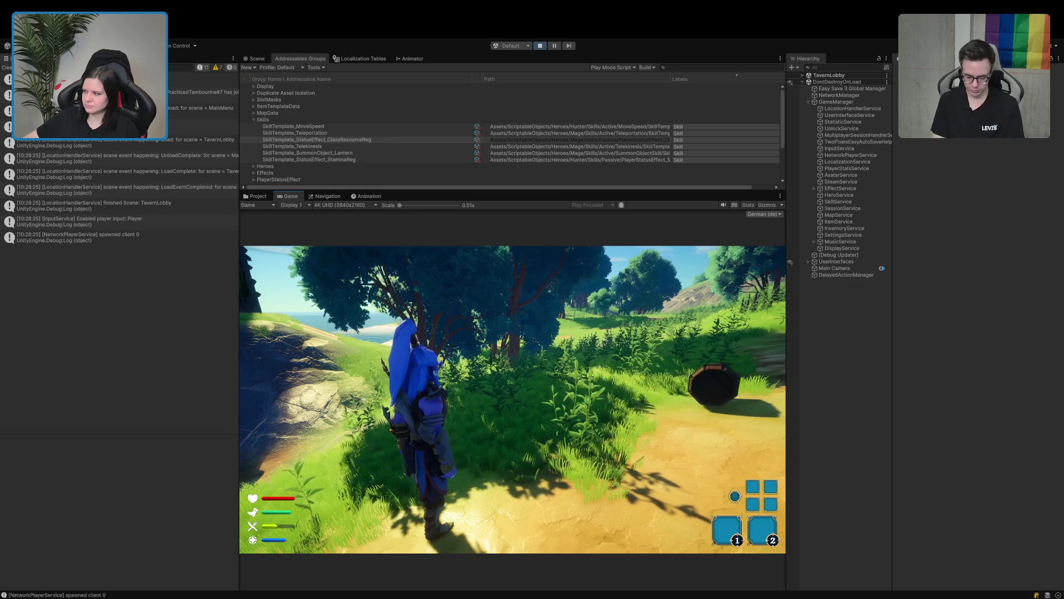
{"action": "key", "text": "w"}
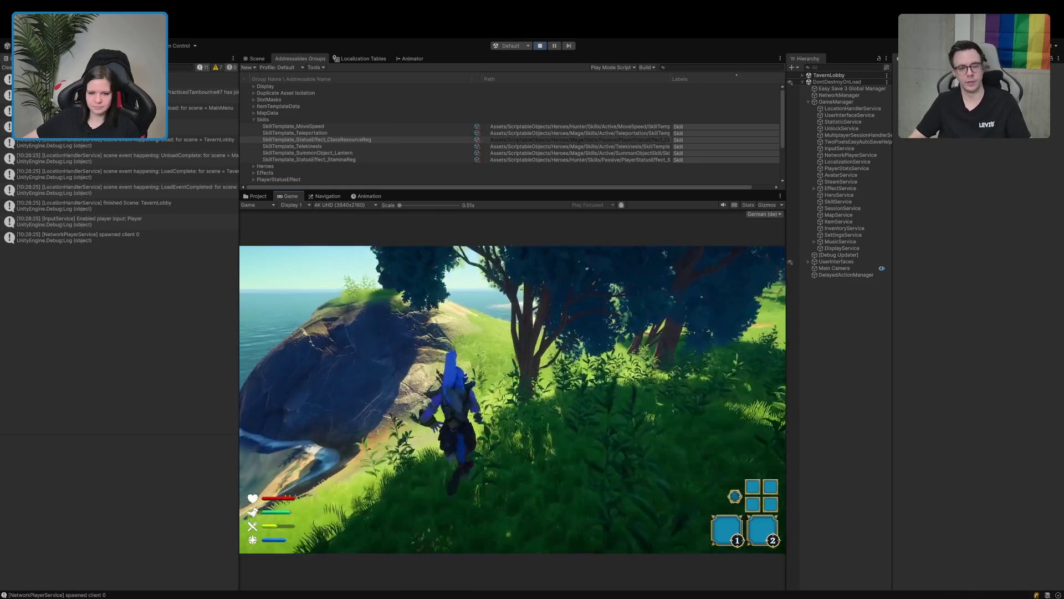
{"action": "key", "text": "w"}
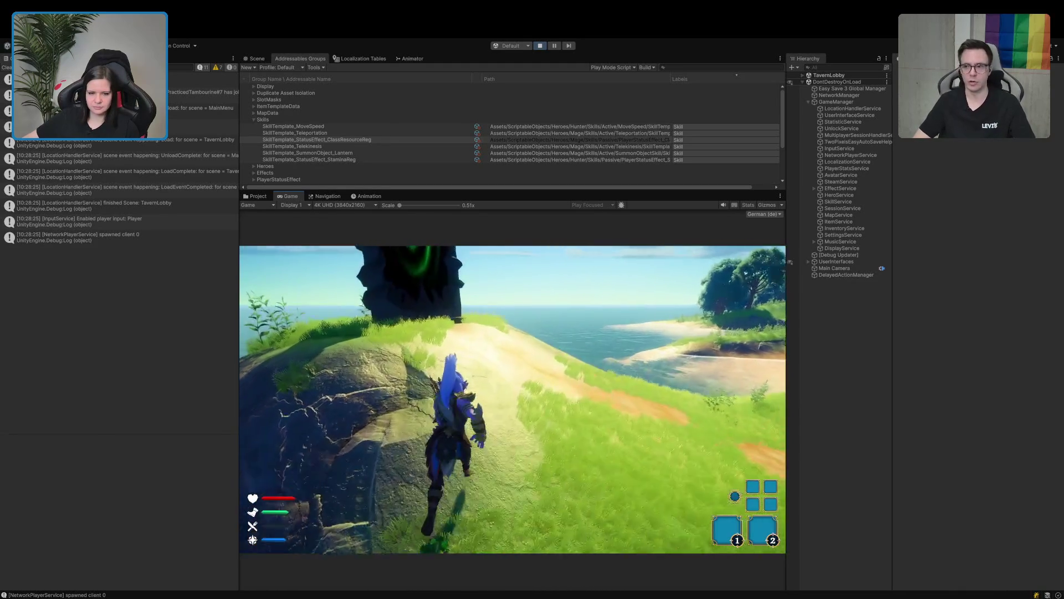
{"action": "key", "text": "w"}
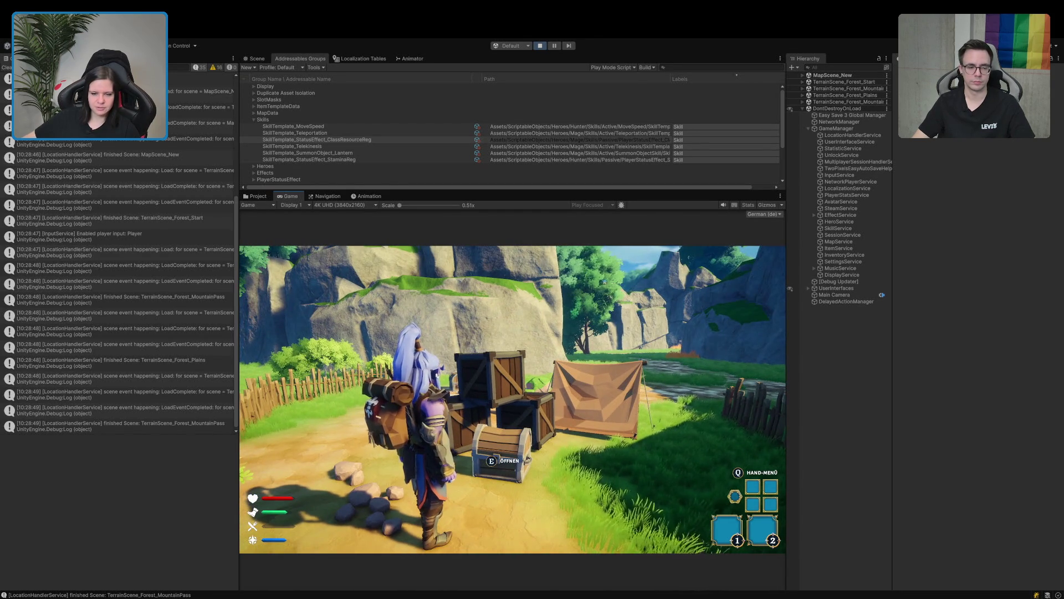
{"action": "left_click", "coordinate": [540, 45]}
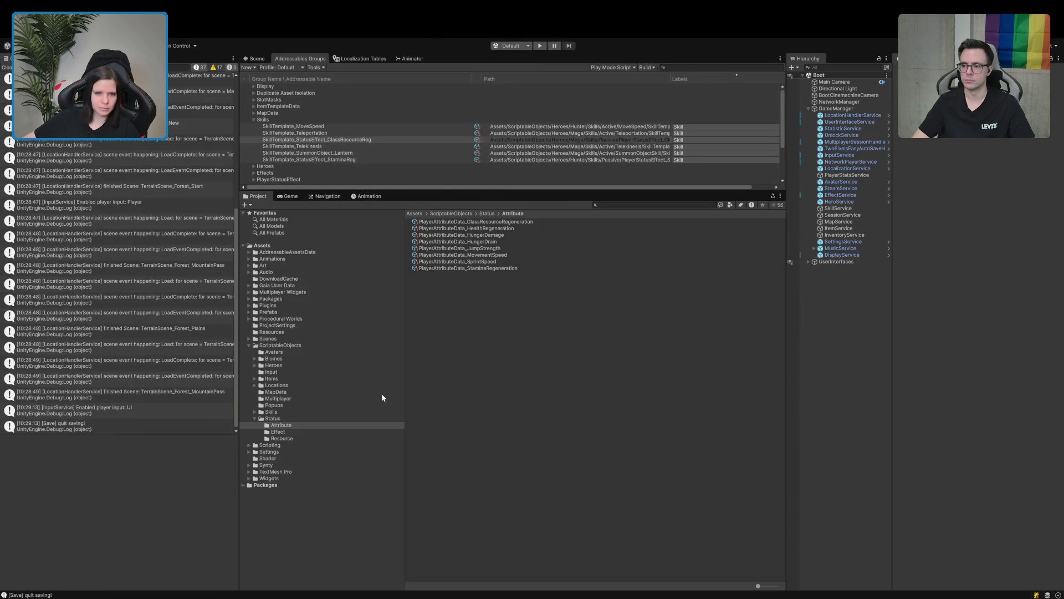
Set PlayerAttributeData_HungerDamage base value to 50 and start the game.
{"action": "left_click", "coordinate": [480, 235]}
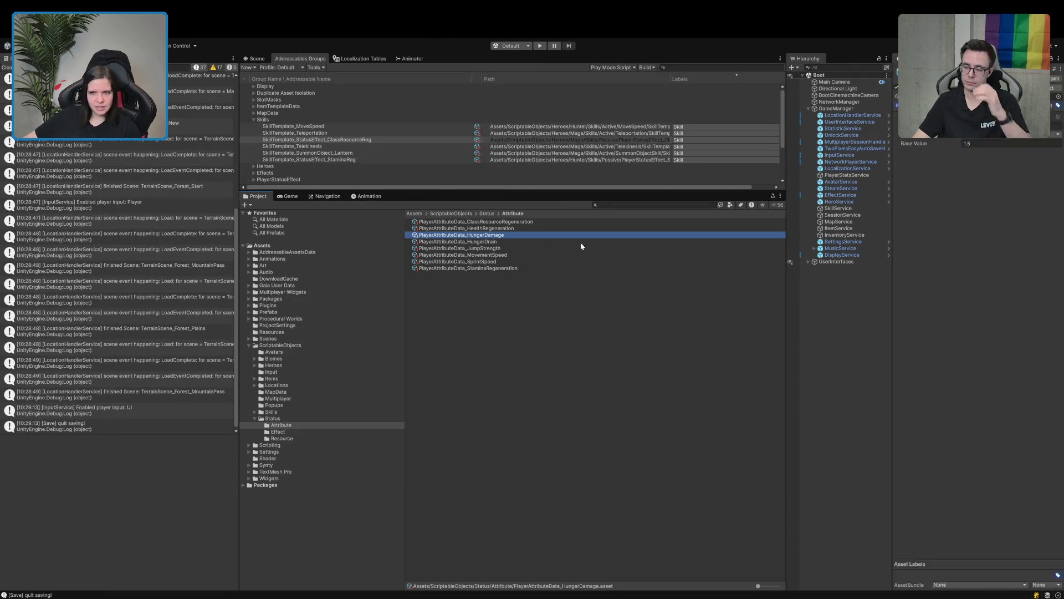
{"action": "left_click", "coordinate": [978, 144]}
{"action": "type", "text": "5"}
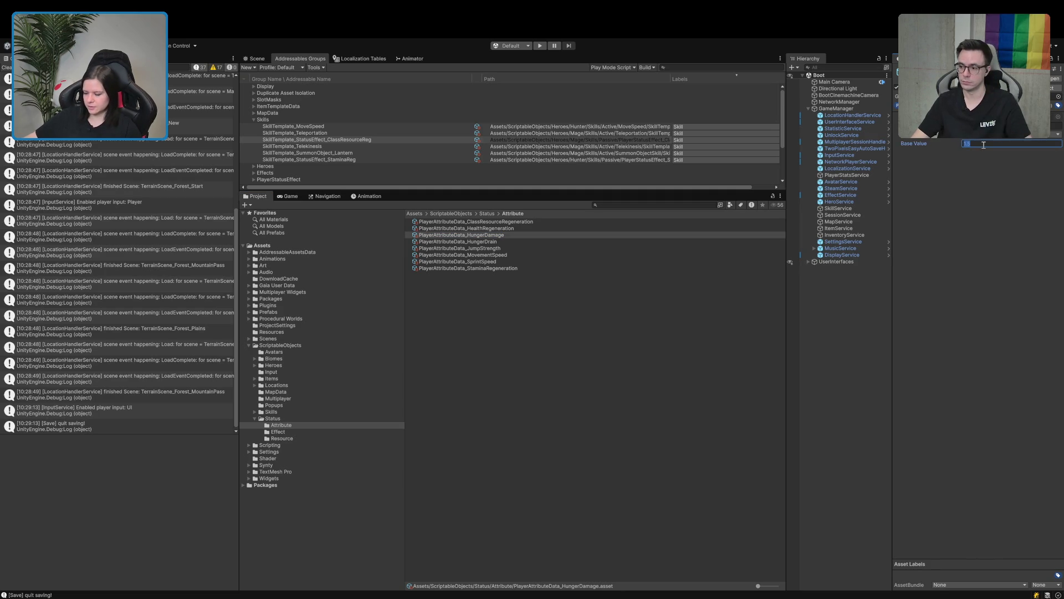
{"action": "type", "text": "0"}
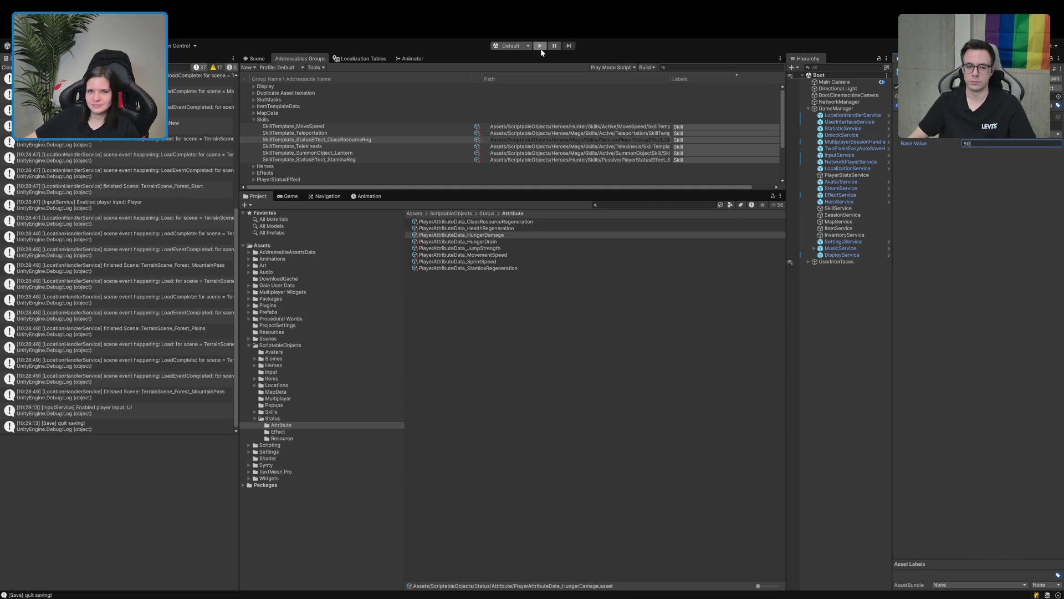
{"action": "left_click", "coordinate": [538, 46]}
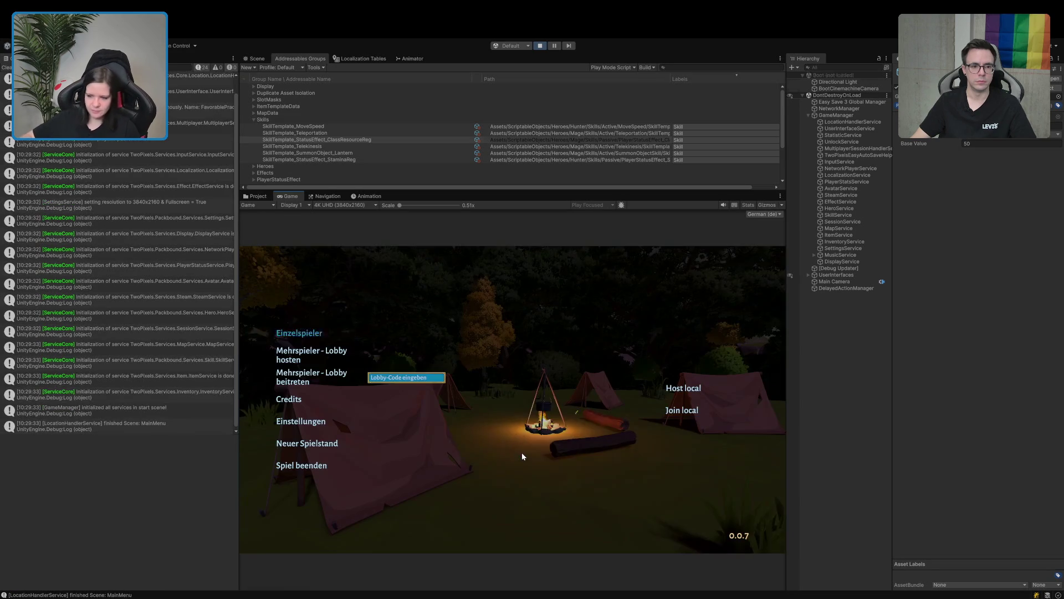
Start single-player, run to the chest, and put the red potion in the first hand slot.
{"action": "left_click", "coordinate": [323, 333]}
{"action": "key", "text": "w"}
{"action": "key", "text": "w"}
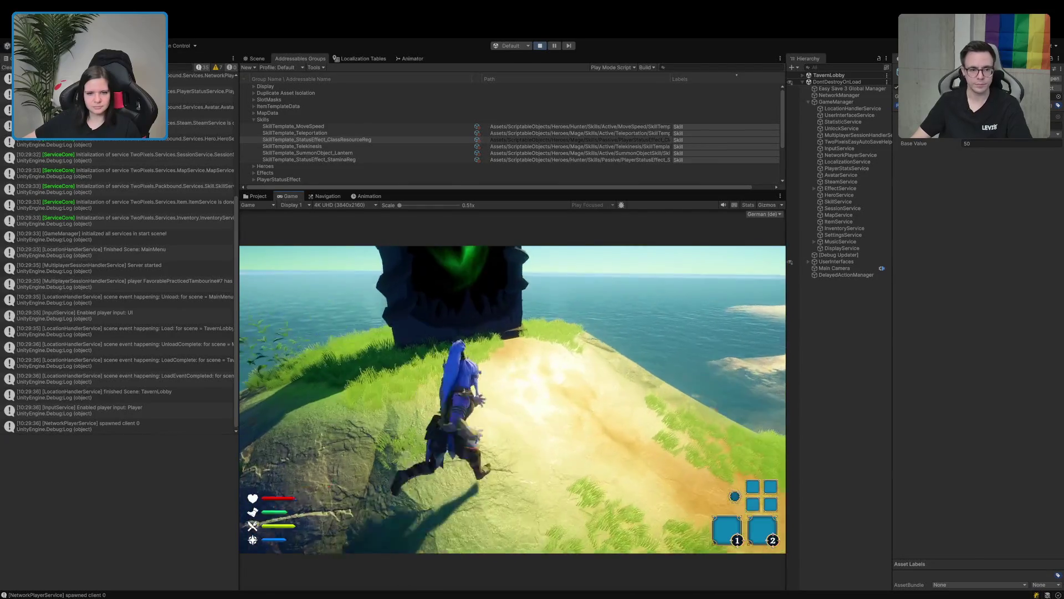
{"action": "key", "text": "w"}
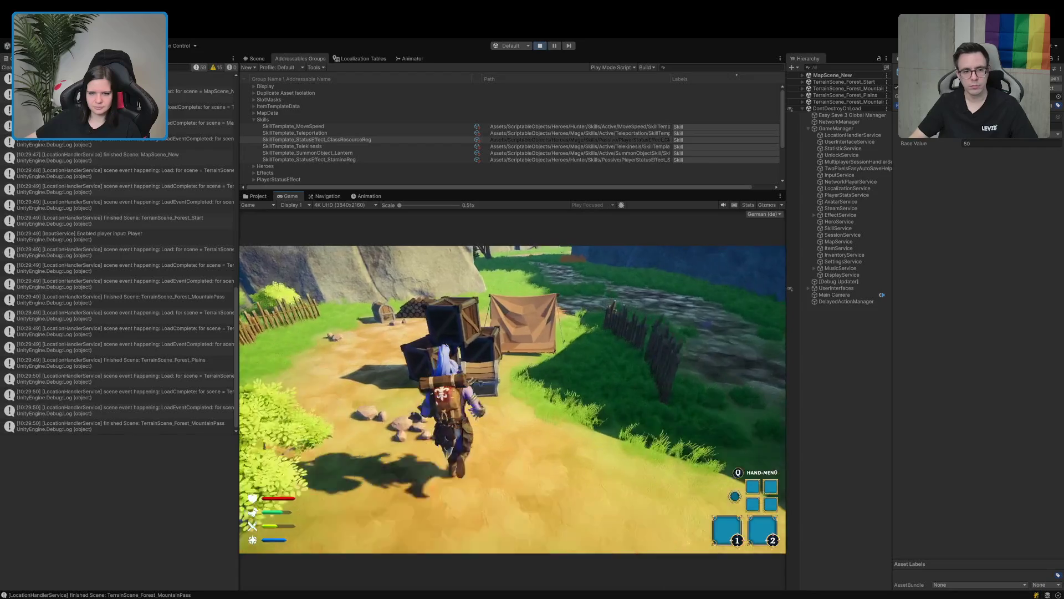
{"action": "key", "text": "e"}
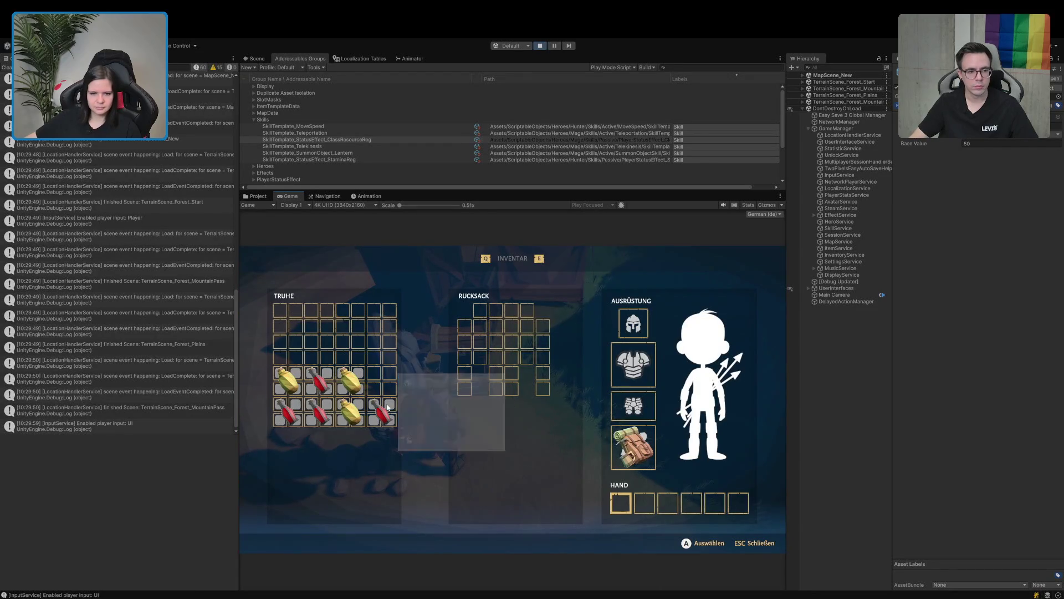
{"action": "left_click_drag", "start_coordinate": [319, 413], "coordinate": [591, 490]}
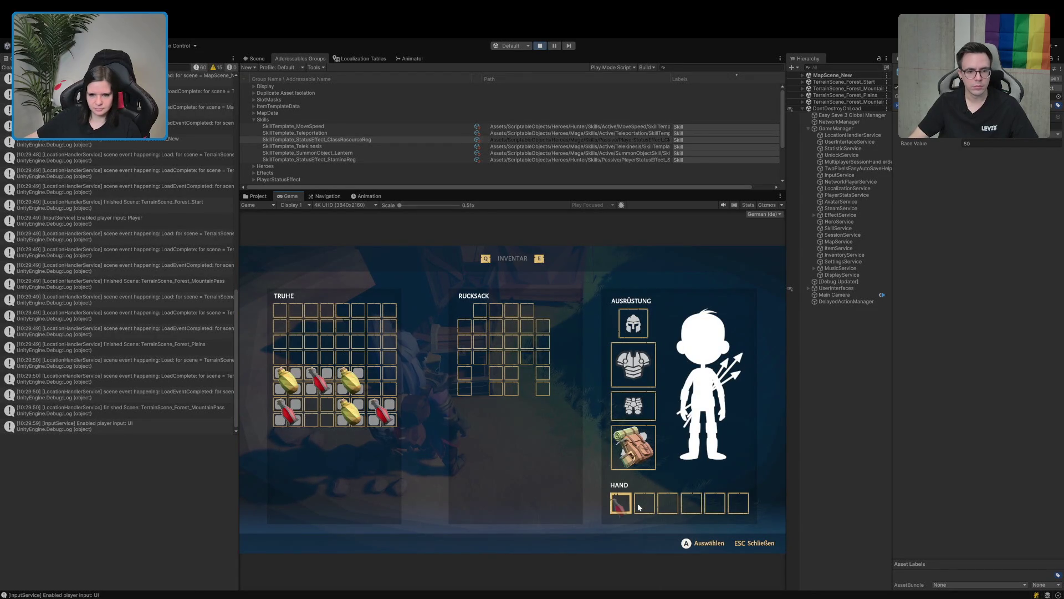
{"action": "key", "text": "Escape"}
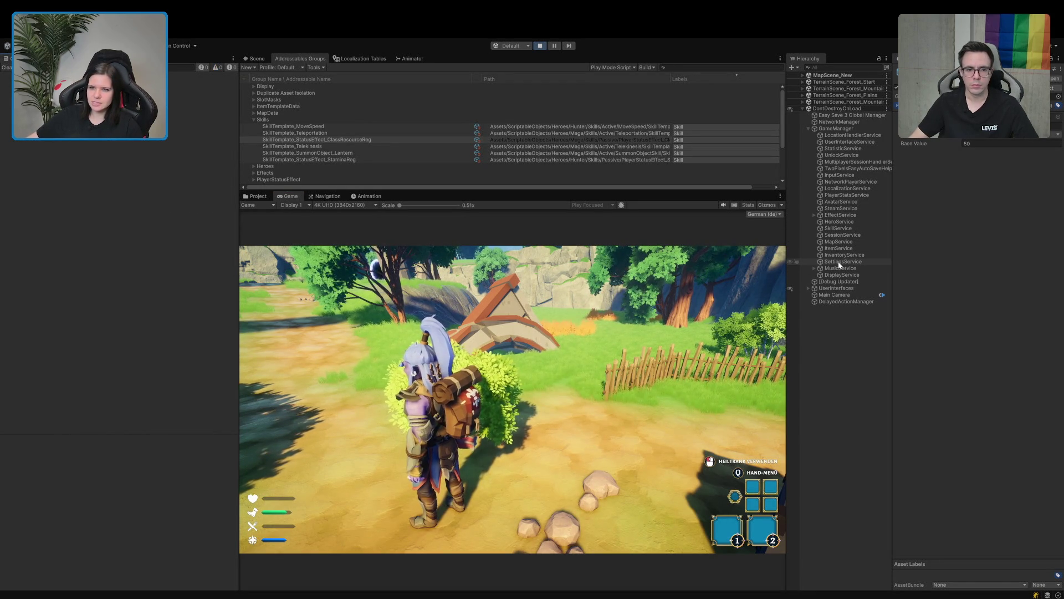
Show PlayerStatsService settings, read the first logged player status entry, and pause the game.
{"action": "left_click", "coordinate": [847, 194]}
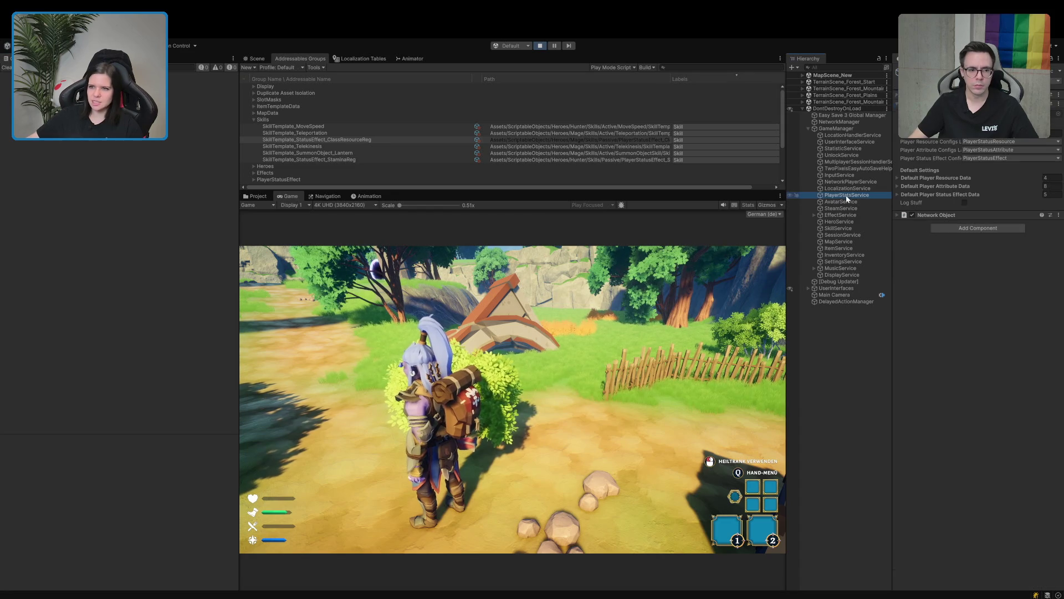
{"action": "left_click", "coordinate": [965, 203]}
{"action": "left_click", "coordinate": [169, 83]}
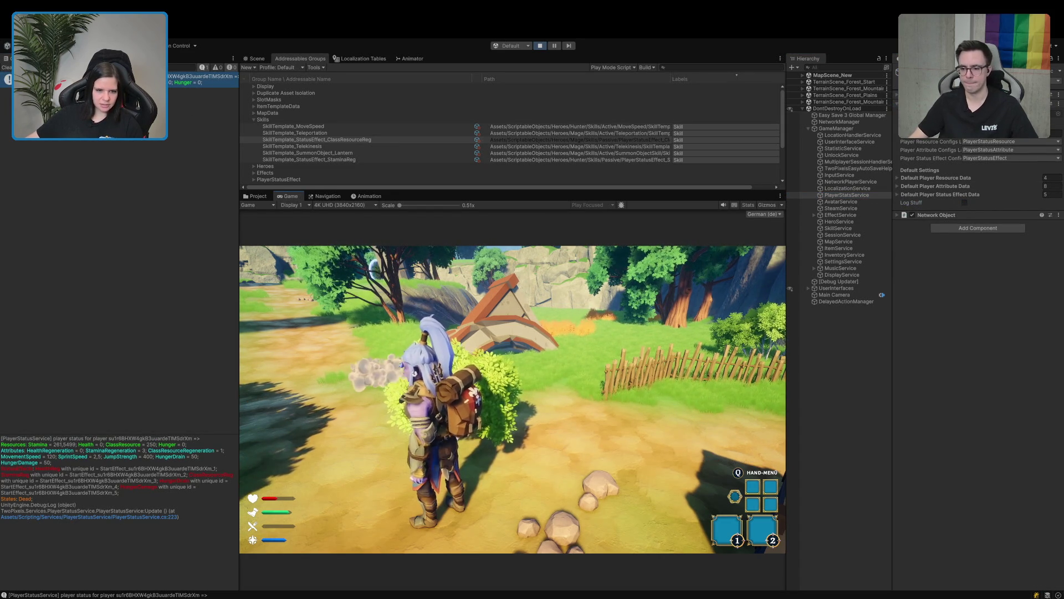
{"action": "left_click", "coordinate": [413, 398]}
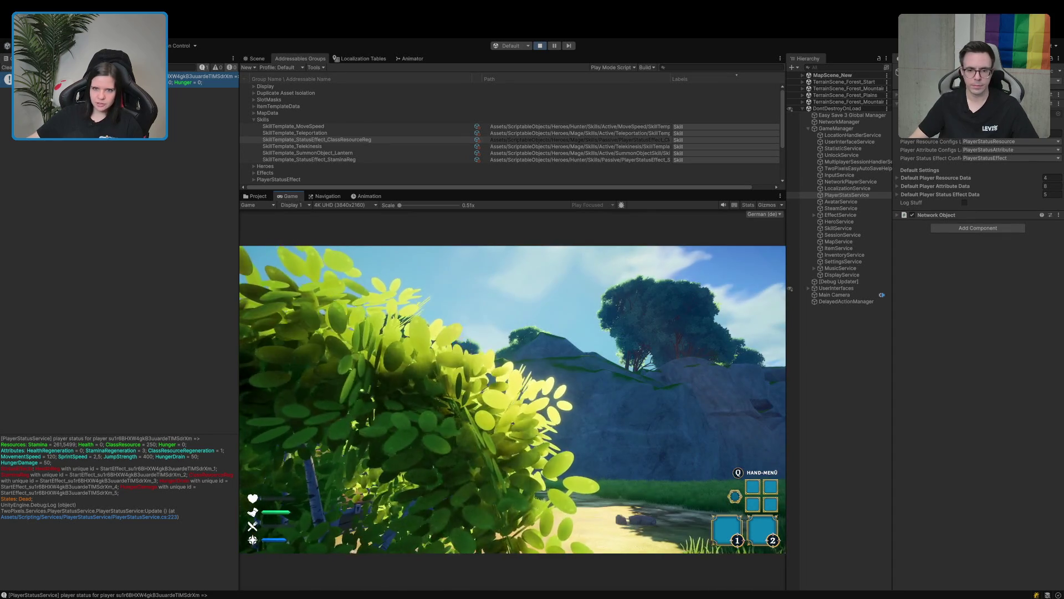
{"action": "key", "text": "ctrl+shift+p"}
{"action": "key", "text": "ctrl+5"}
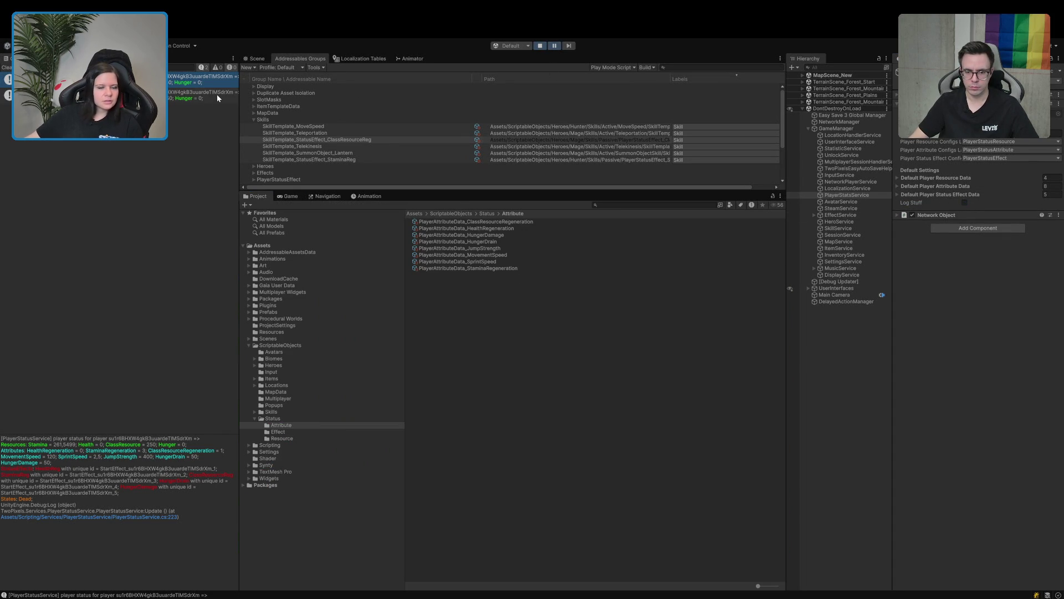
Resume, turn on Log Stuff, read entries showing hunger 0 and the player dead, then stop.
{"action": "left_click", "coordinate": [191, 97]}
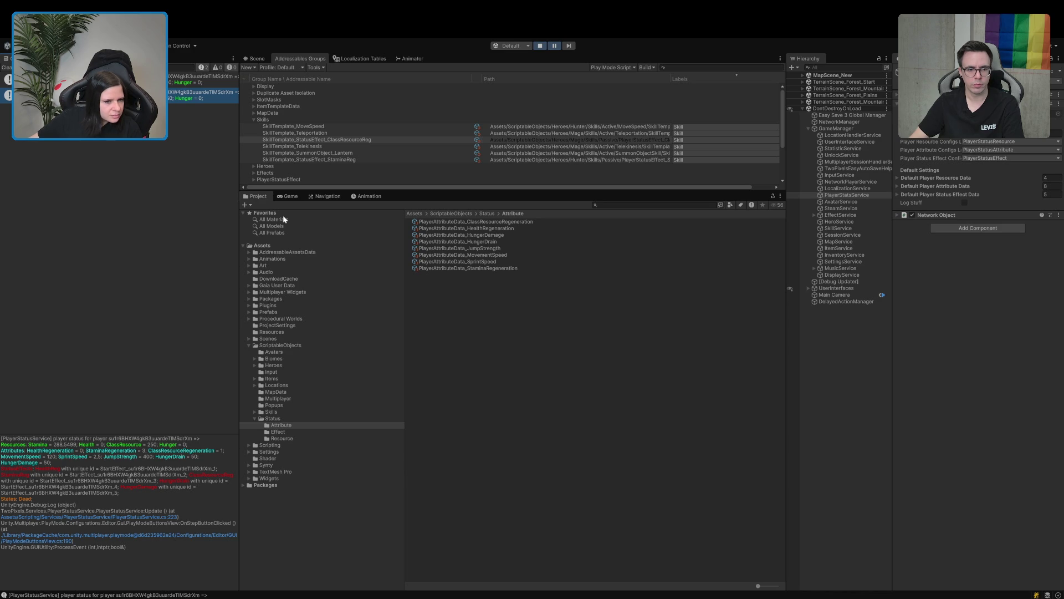
{"action": "left_click", "coordinate": [287, 196]}
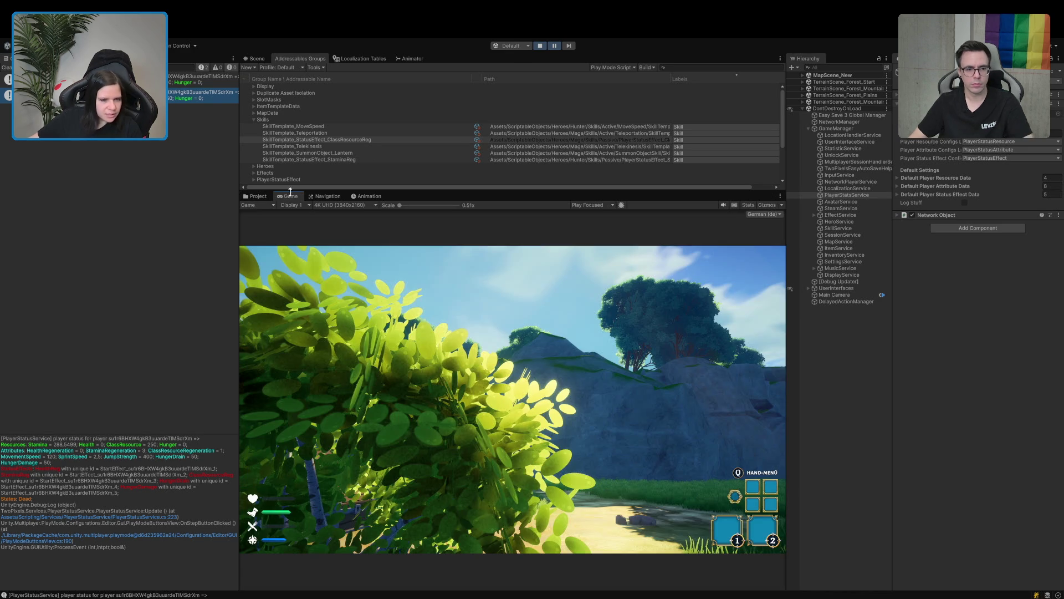
{"action": "left_click", "coordinate": [555, 48]}
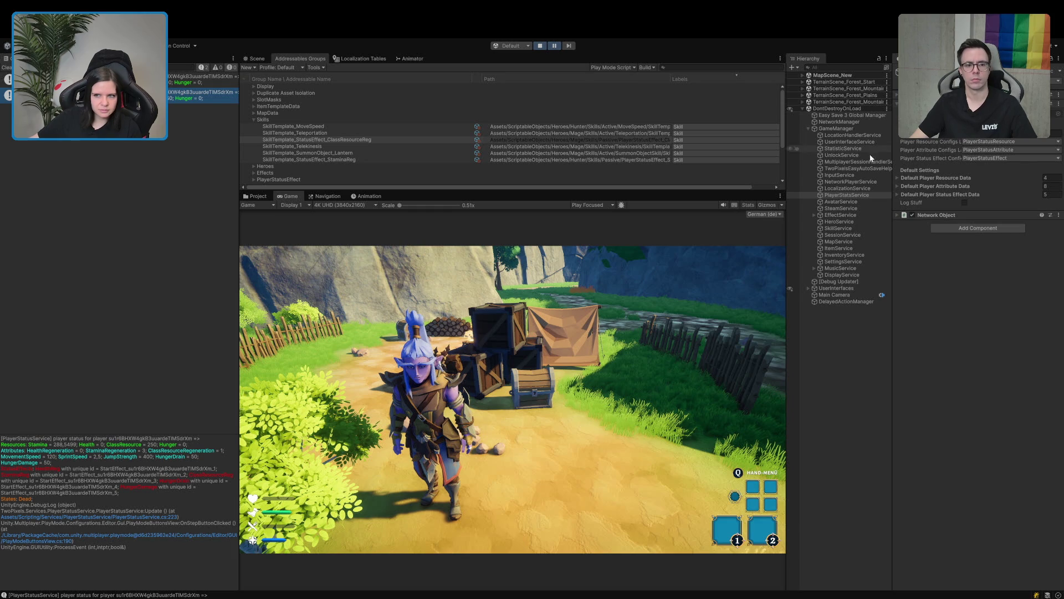
{"action": "left_click", "coordinate": [965, 203]}
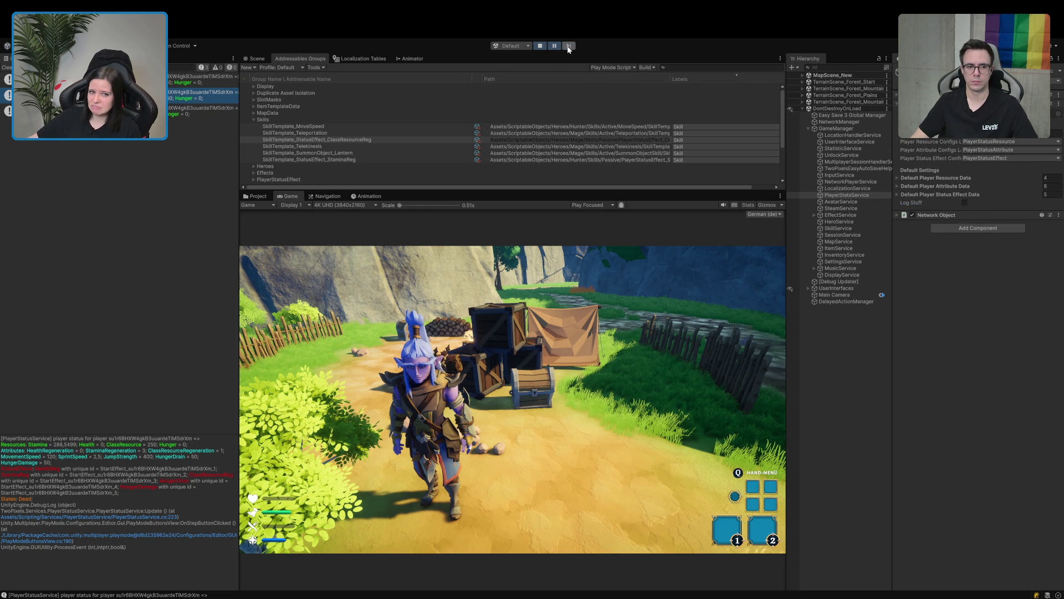
{"action": "left_click", "coordinate": [202, 110]}
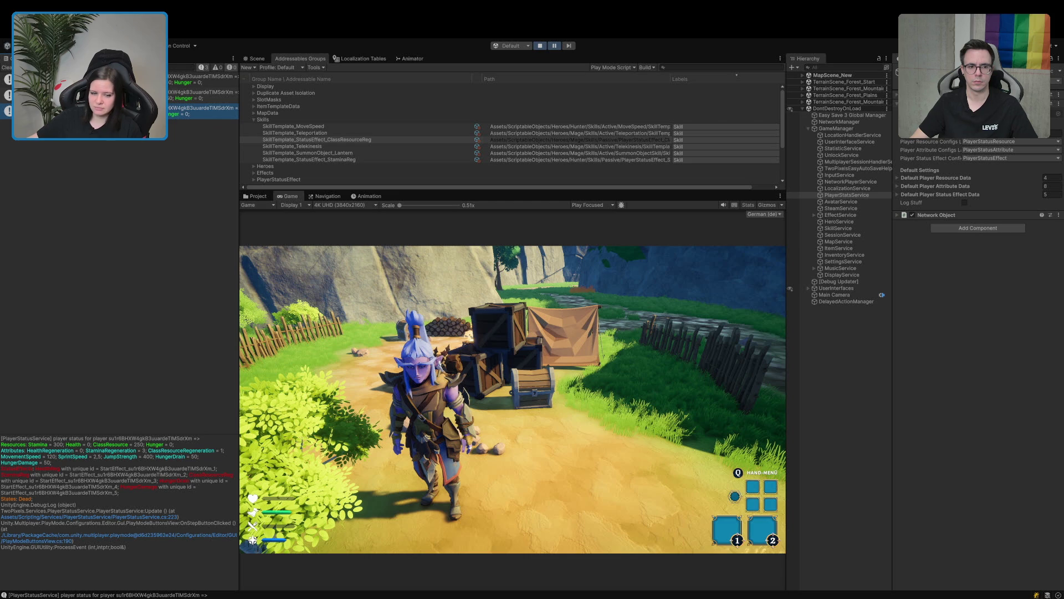
{"action": "left_click", "coordinate": [539, 46]}
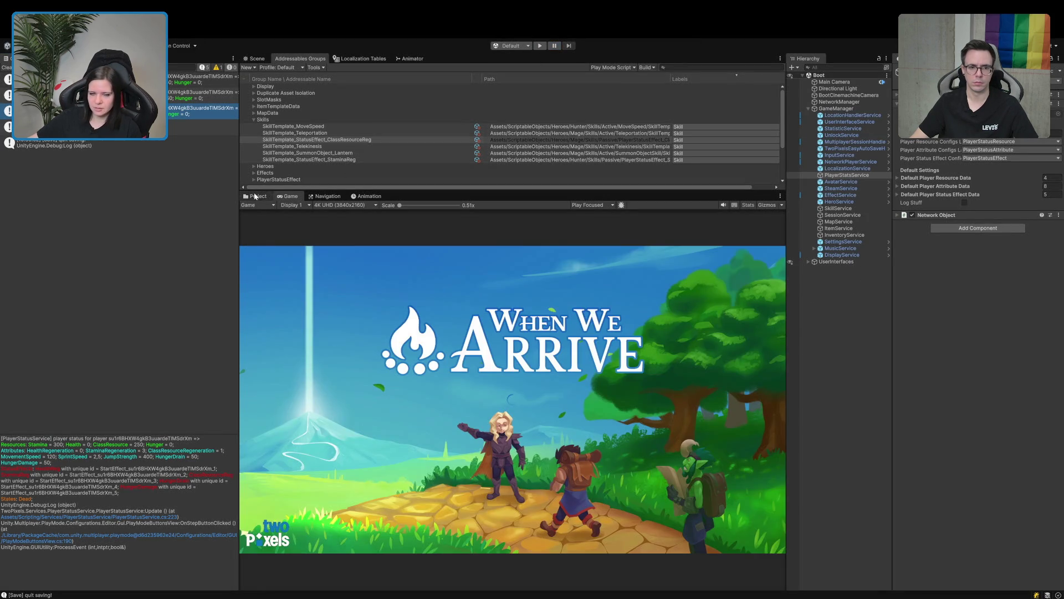
Set PlayerAttributeData_HungerDamage base value to 25, clear the console, and enter play mode.
{"action": "left_click", "coordinate": [254, 196]}
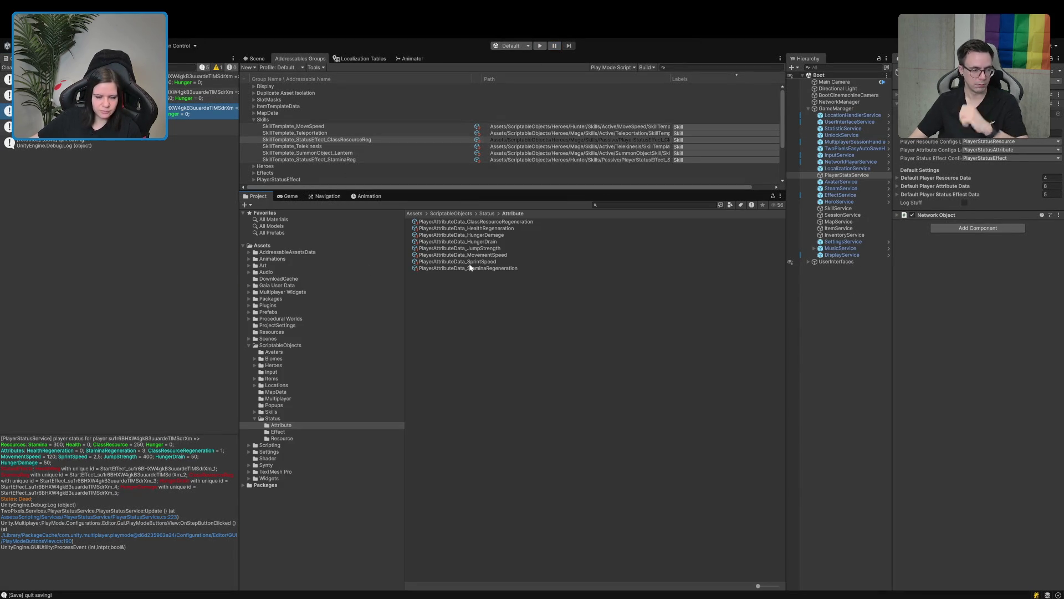
{"action": "left_click", "coordinate": [478, 235]}
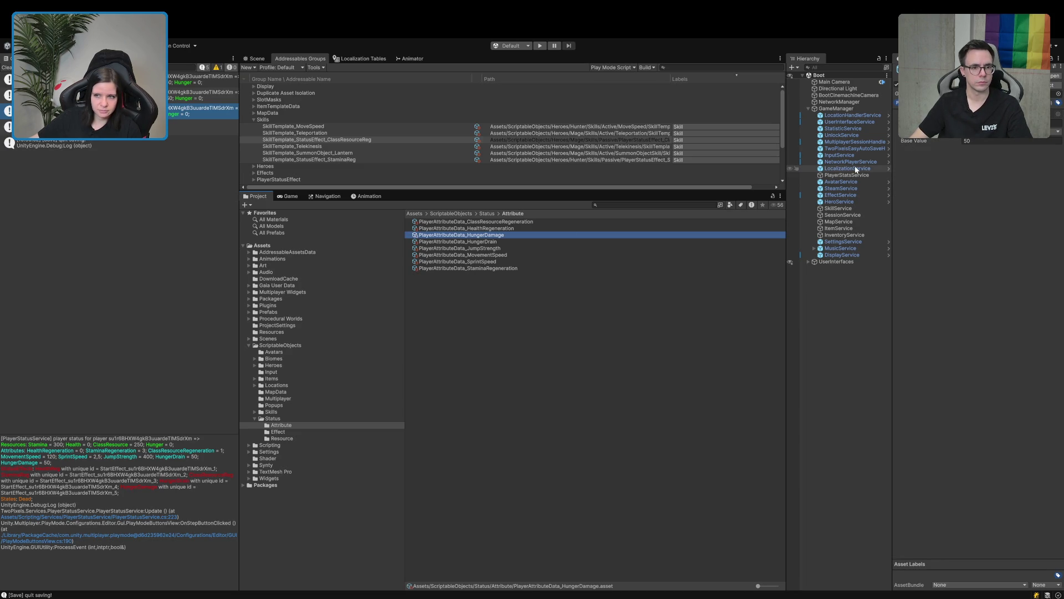
{"action": "left_click", "coordinate": [975, 142]}
{"action": "type", "text": "25"}
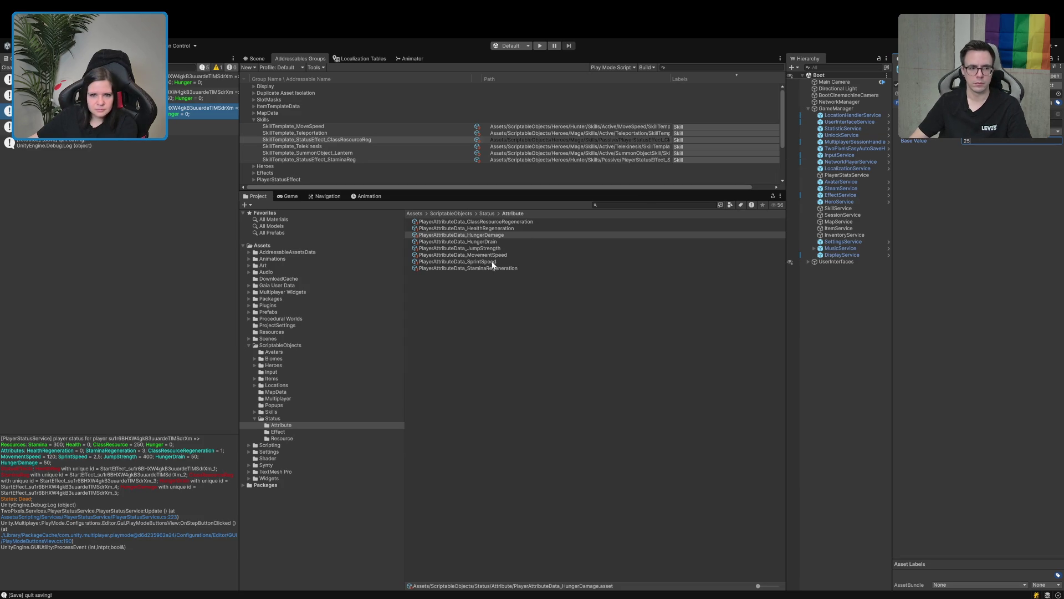
{"action": "left_click", "coordinate": [516, 241]}
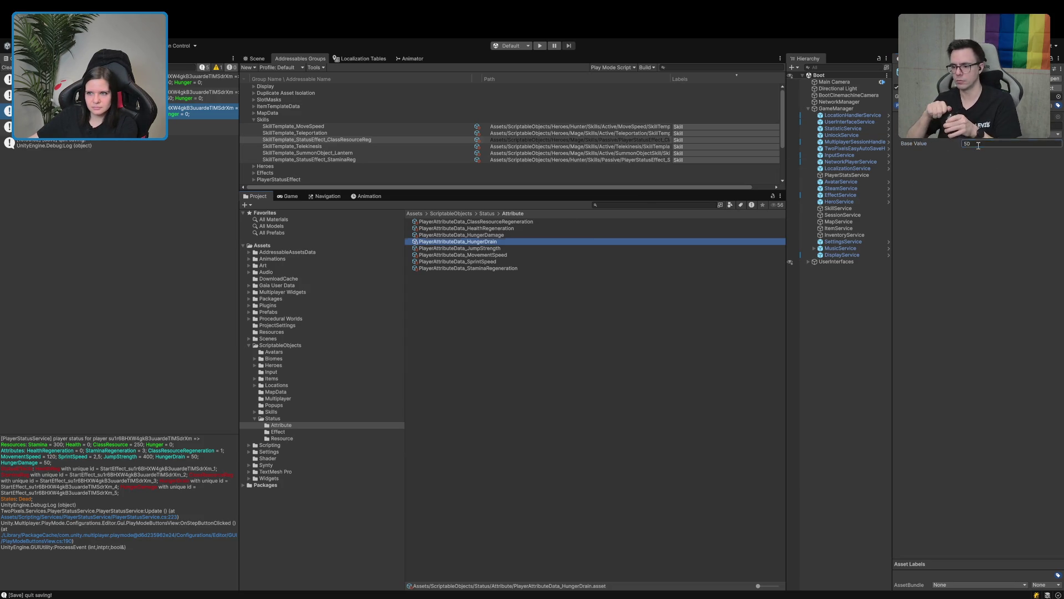
{"action": "left_click", "coordinate": [804, 363]}
{"action": "left_click", "coordinate": [7, 68]}
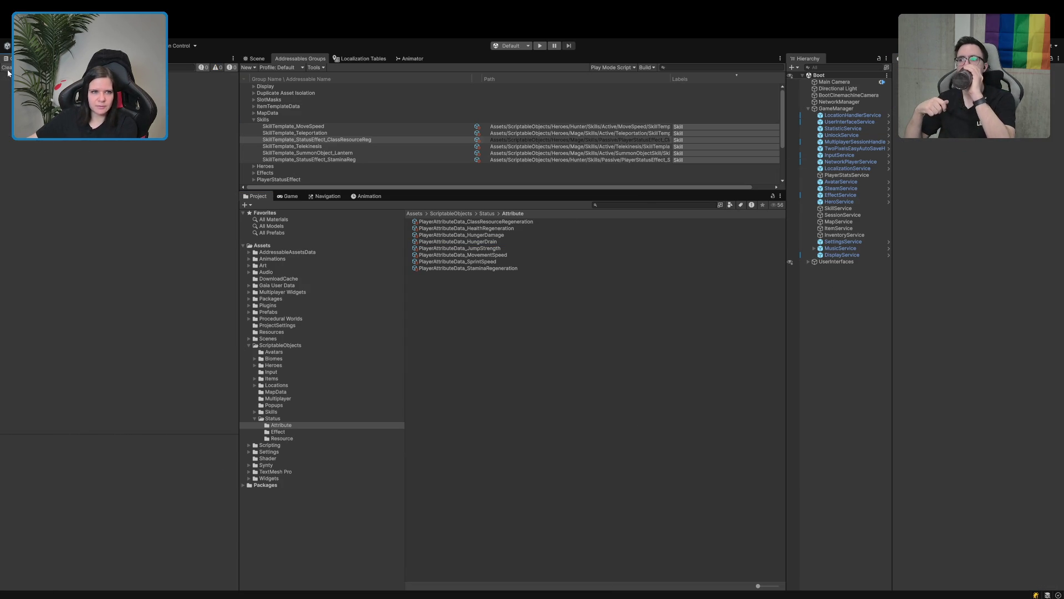
{"action": "left_click", "coordinate": [537, 48]}
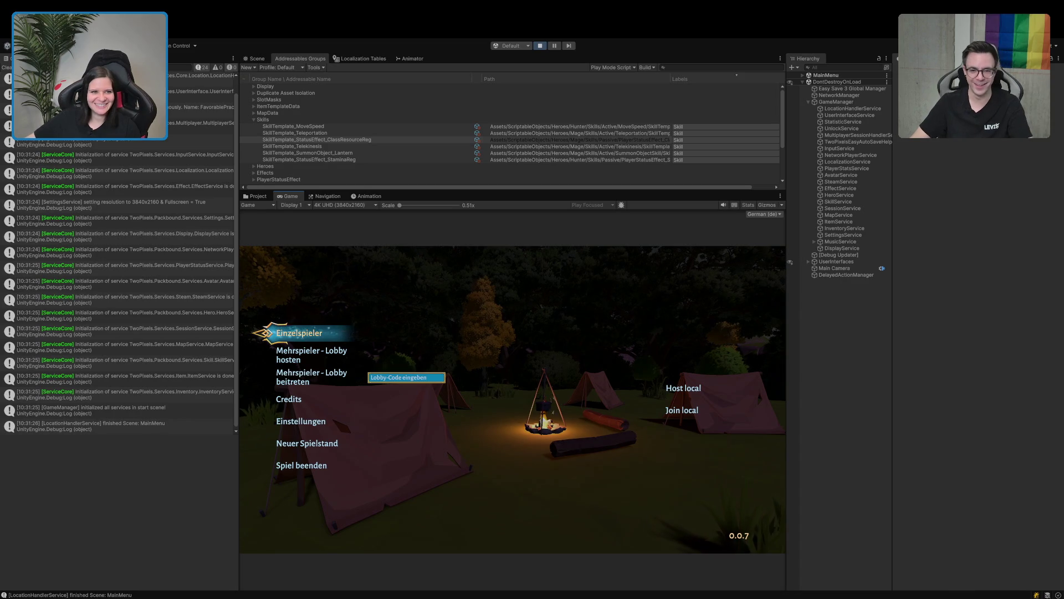
Start a single-player game and walk the character over the hill to the chest.
{"action": "left_click", "coordinate": [285, 329]}
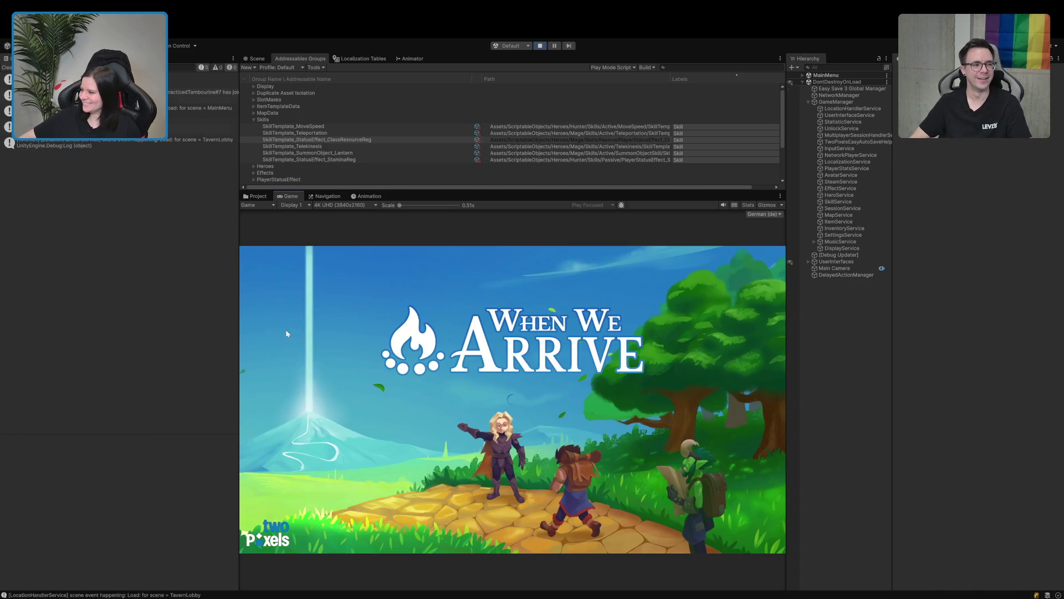
{"action": "key", "text": "w"}
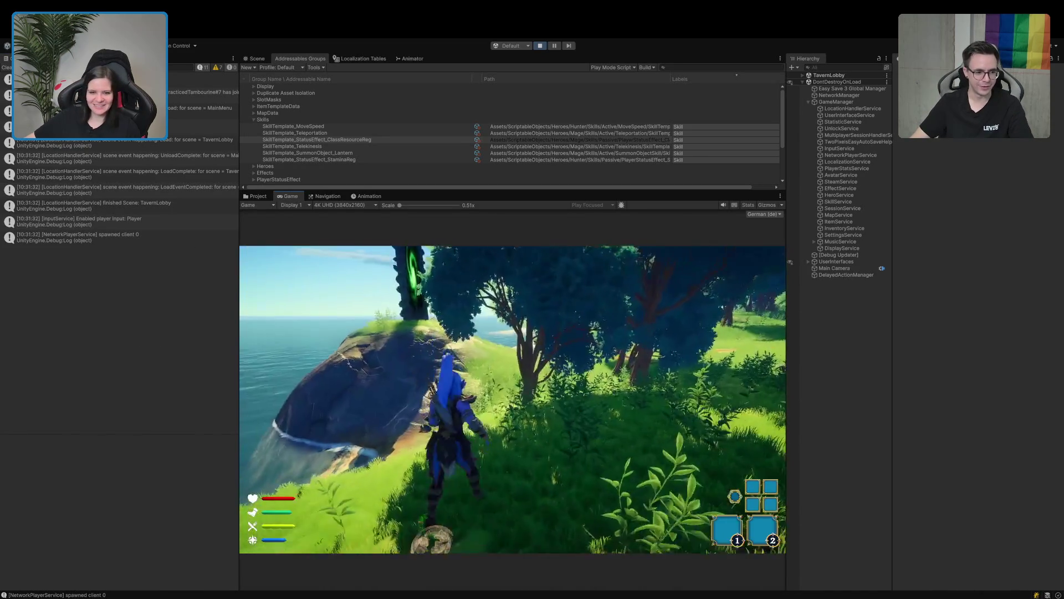
{"action": "key", "text": "w"}
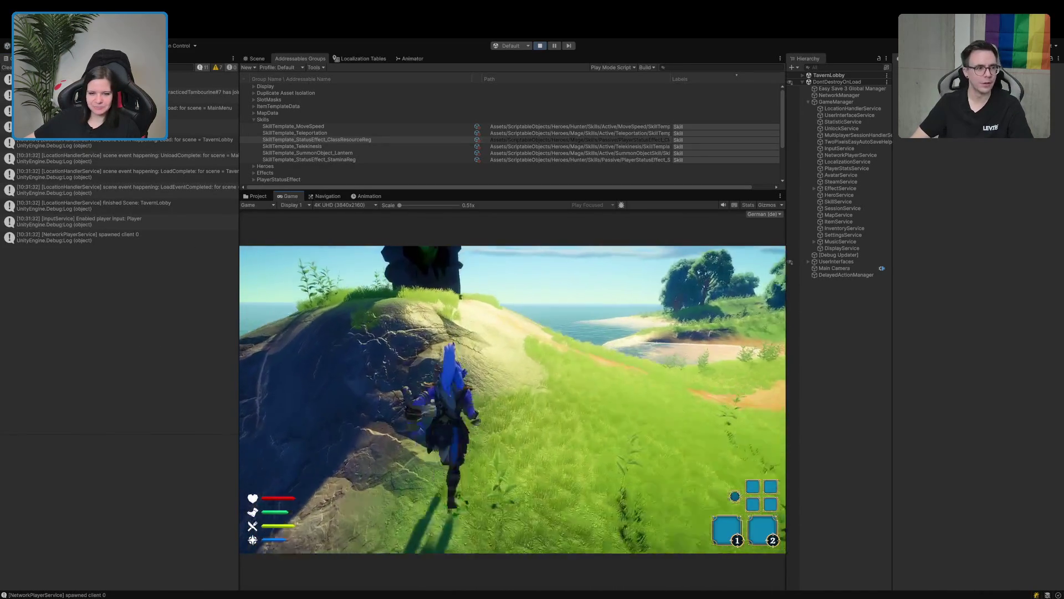
{"action": "key", "text": "w"}
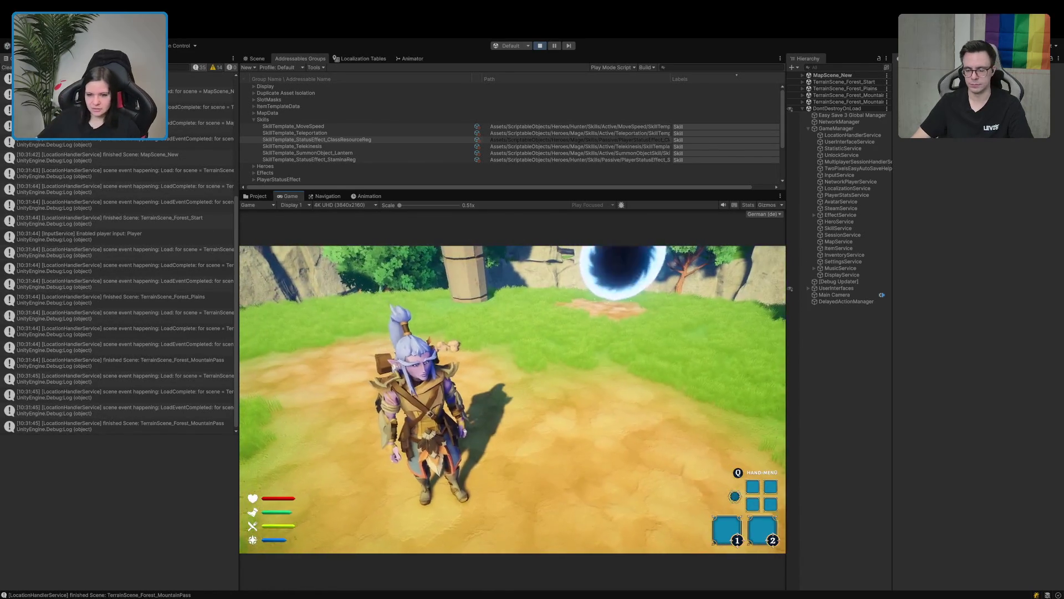
{"action": "key", "text": "w"}
{"action": "key", "text": "w"}
{"action": "key", "text": "w"}
{"action": "key", "text": "w"}
{"action": "key", "text": "w"}
Move the red potion and red crystal from the chest into the two hand slots.
{"action": "key", "text": "e"}
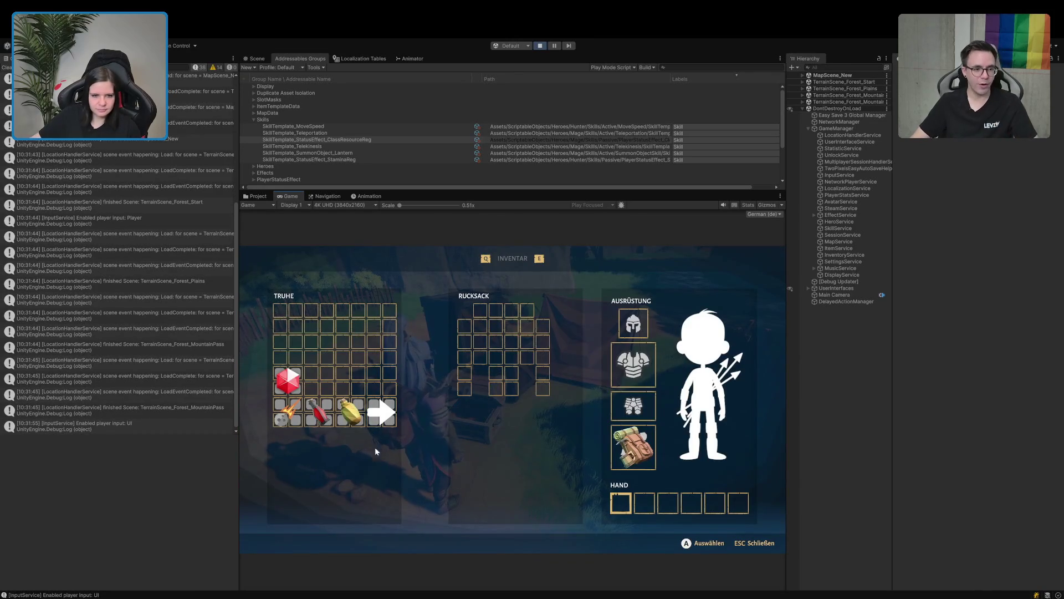
{"action": "left_click_drag", "start_coordinate": [316, 413], "coordinate": [614, 501]}
{"action": "left_click", "coordinate": [632, 504]}
{"action": "left_click_drag", "start_coordinate": [641, 496], "coordinate": [658, 507]}
{"action": "key", "text": "Escape"}
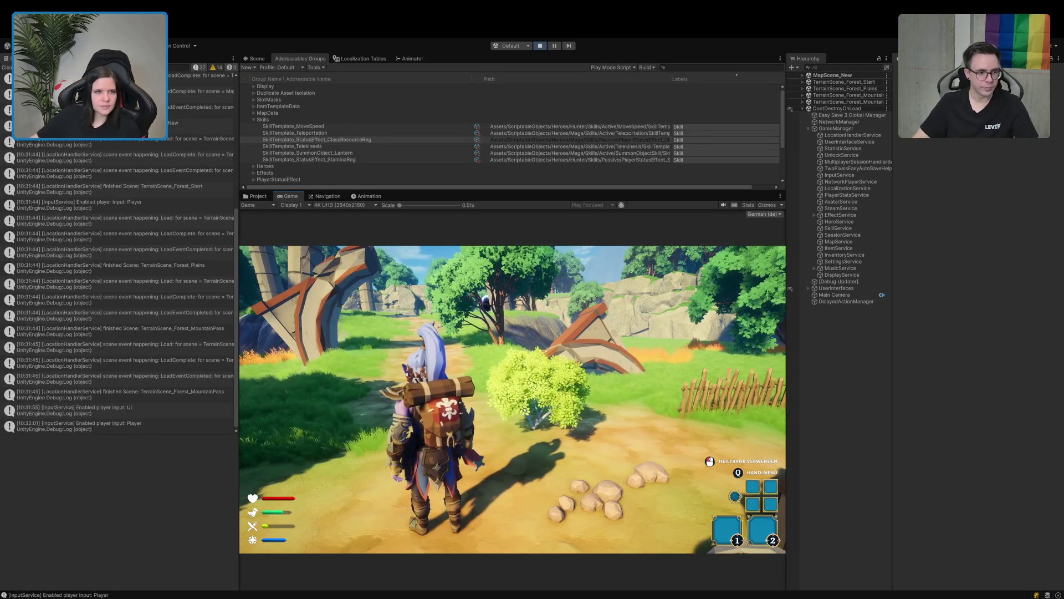
{"action": "left_click", "coordinate": [847, 194]}
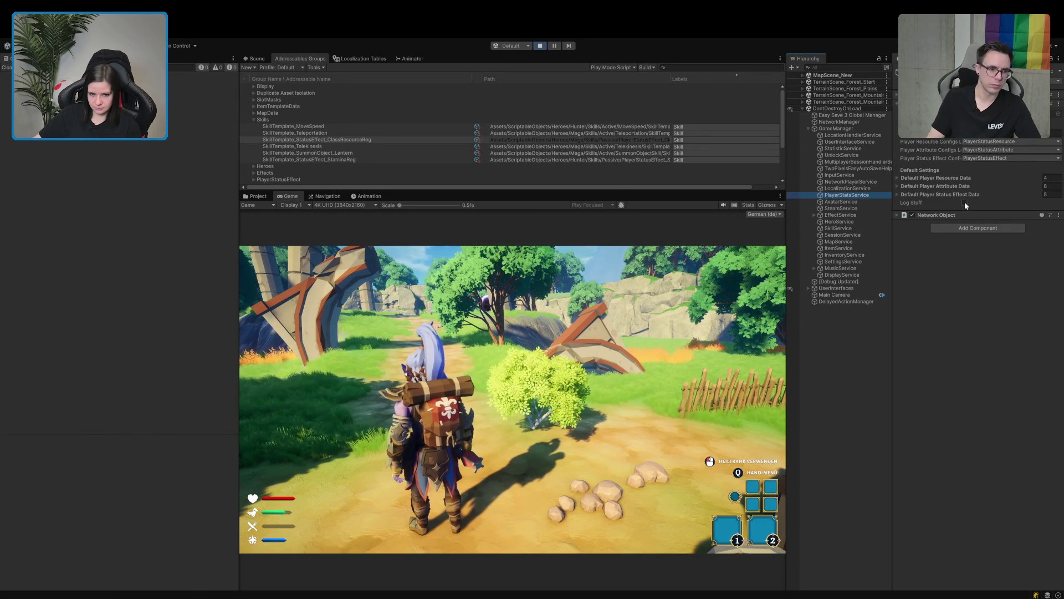
Log the player status twice, open the hand menu with Q, step one frame, and stop.
{"action": "left_click", "coordinate": [964, 203]}
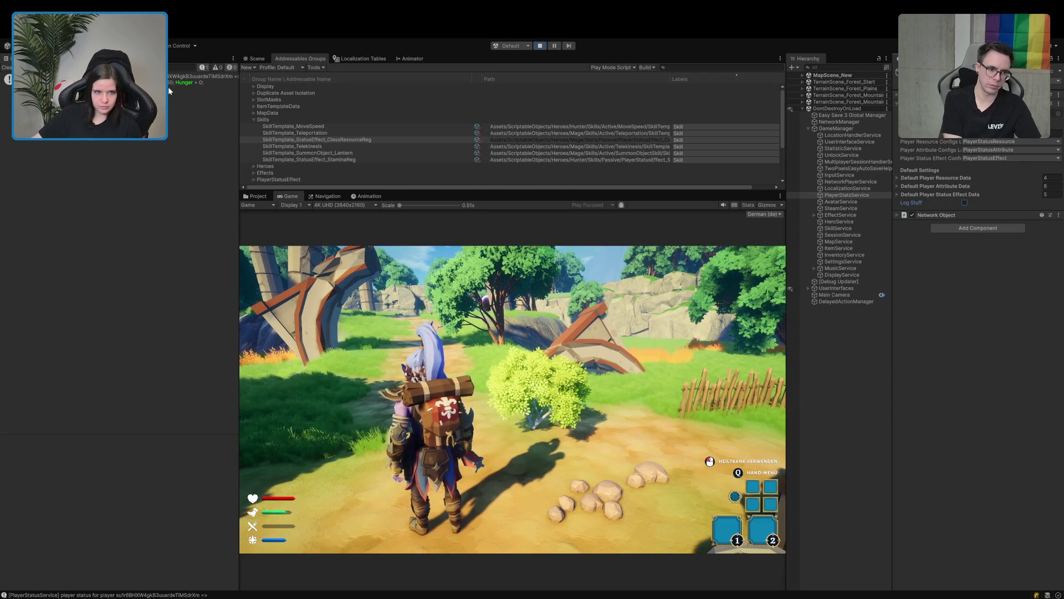
{"action": "left_click", "coordinate": [200, 79]}
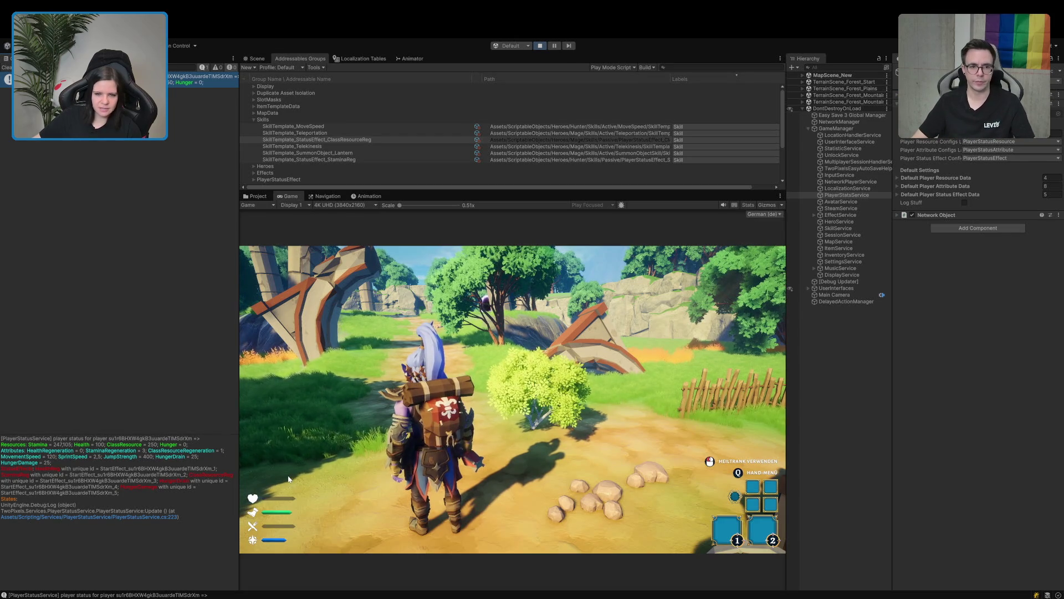
{"action": "left_click", "coordinate": [964, 203]}
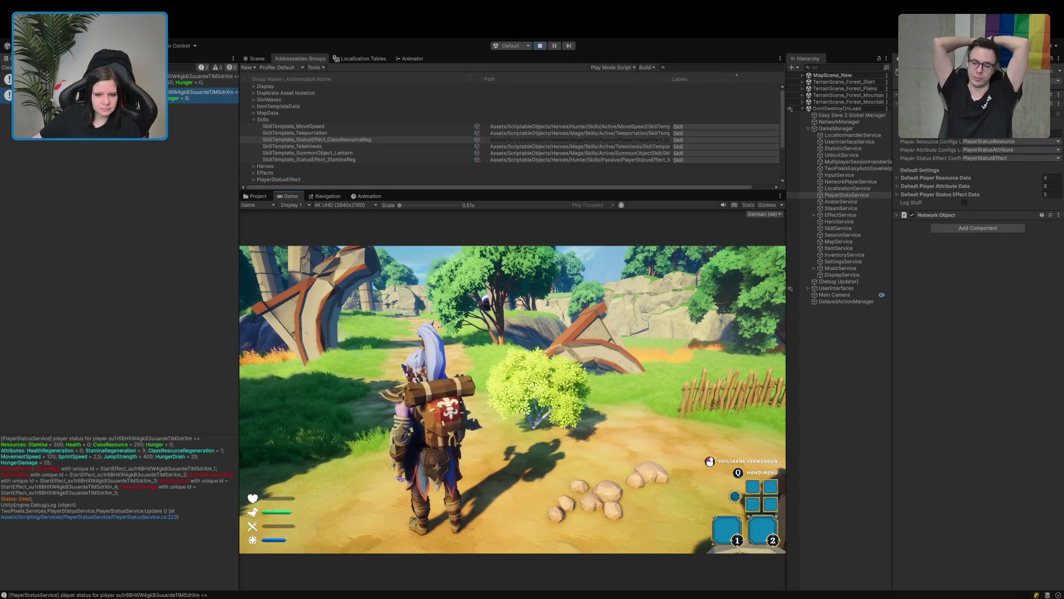
{"action": "key", "text": "q"}
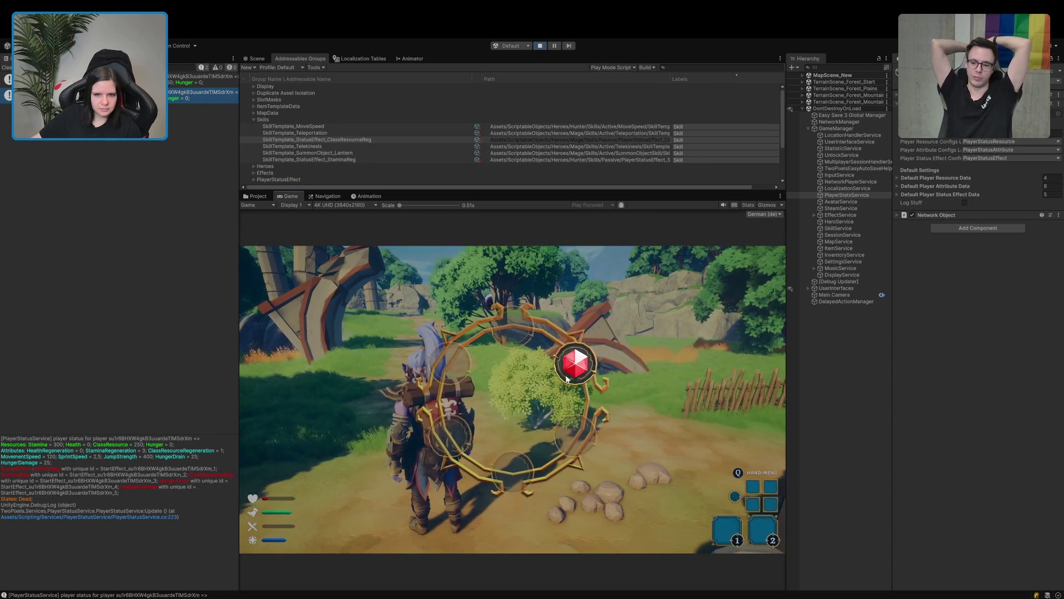
{"action": "left_click", "coordinate": [539, 48]}
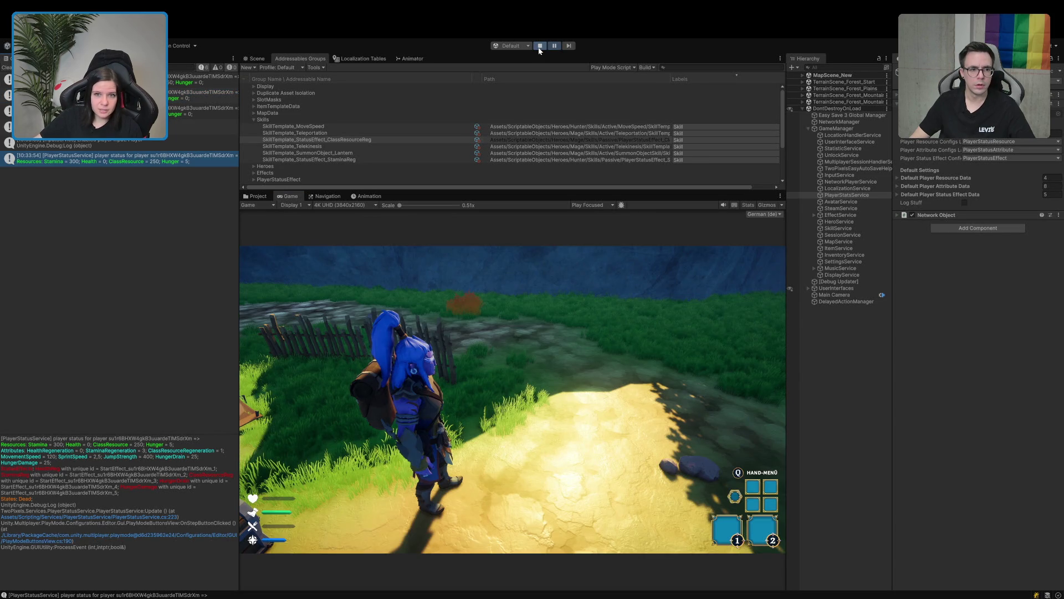
{"action": "left_click", "coordinate": [539, 46]}
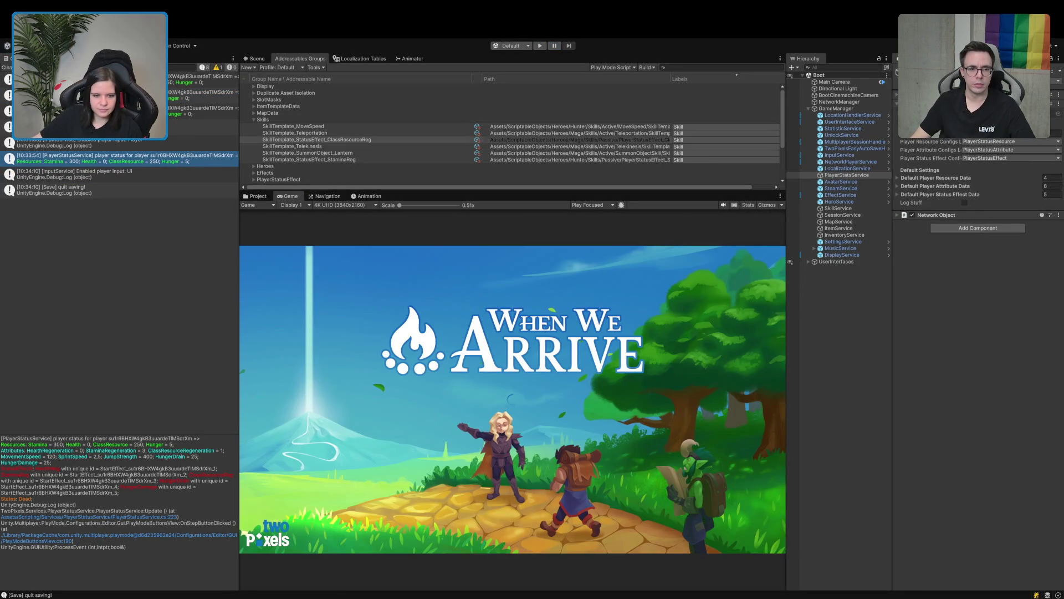
Show the Project's Status/Attribute assets and briefly check the OnBehavioursSetup method in Rider.
{"action": "left_click", "coordinate": [256, 196]}
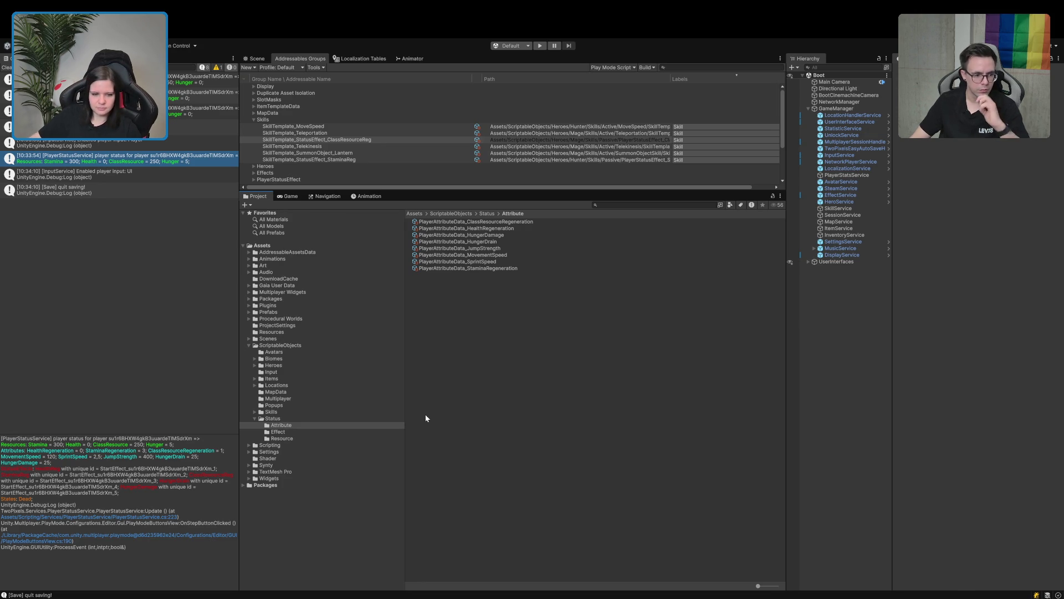
{"action": "key", "text": "alt+Tab"}
{"action": "left_click", "coordinate": [320, 381]}
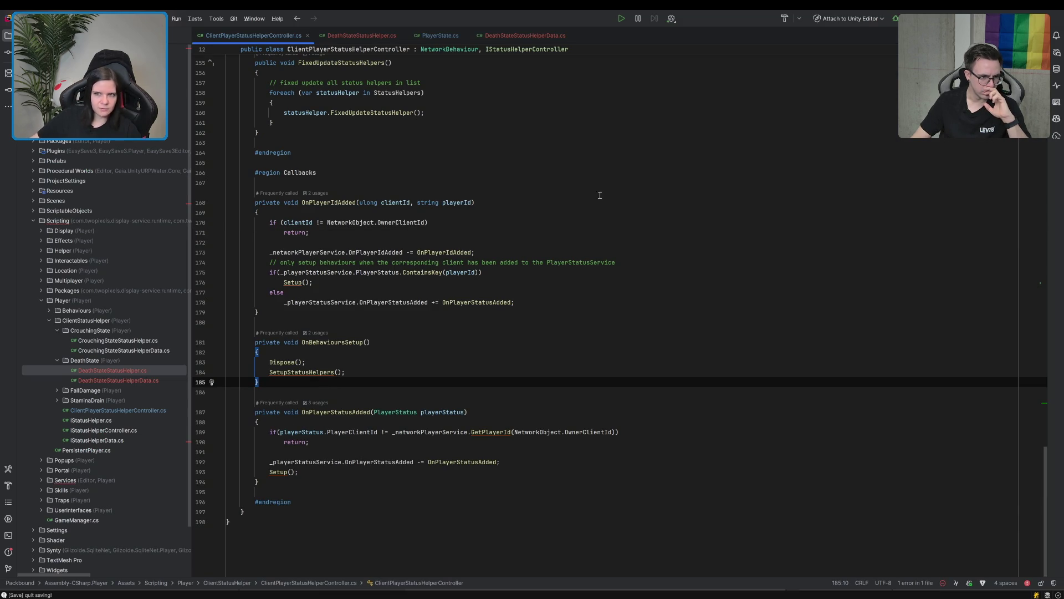
{"action": "key", "text": "alt+Tab"}
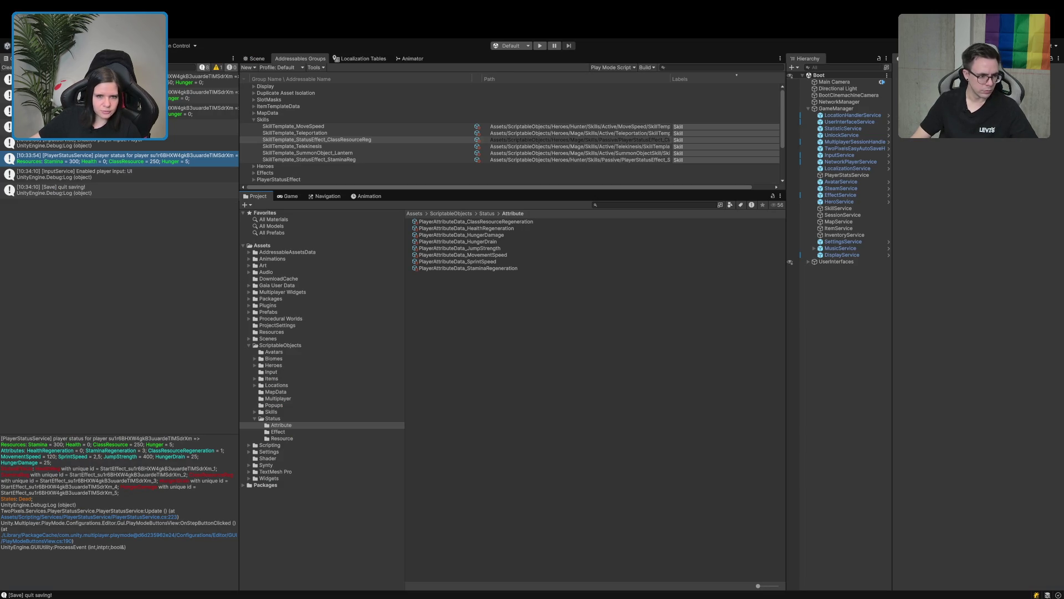
Pin StaminaRegeneration in a locked second Inspector beside the HungerDrain effect for comparison.
{"action": "left_click", "coordinate": [277, 431]}
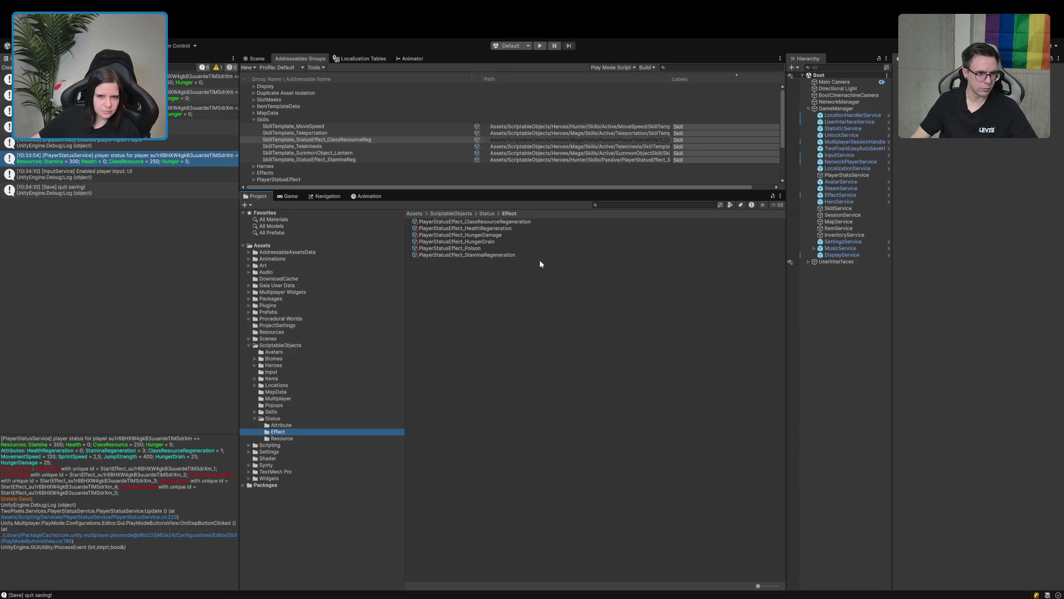
{"action": "left_click", "coordinate": [482, 241]}
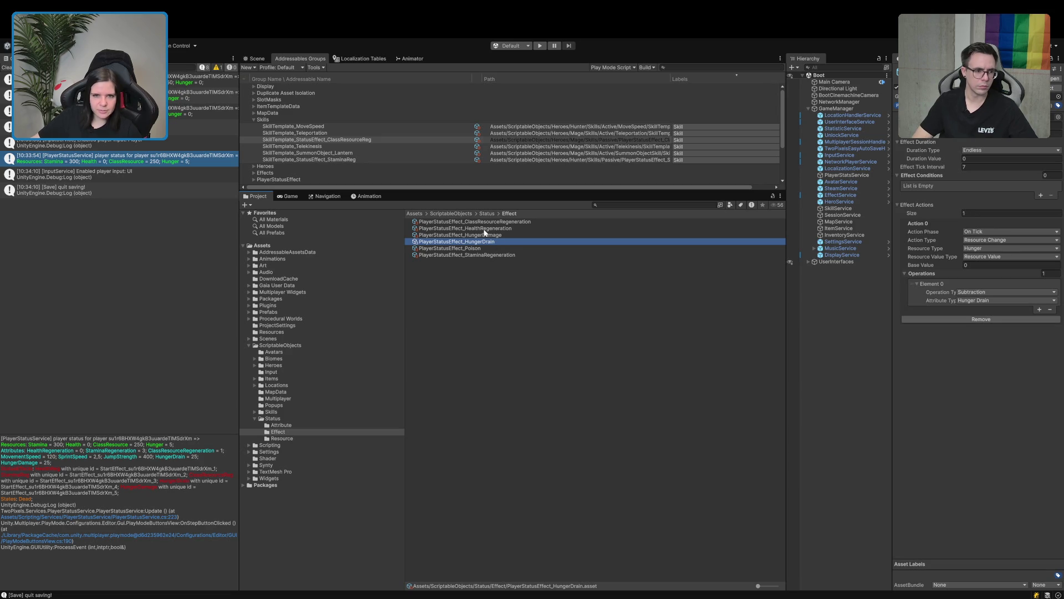
{"action": "left_click", "coordinate": [495, 254]}
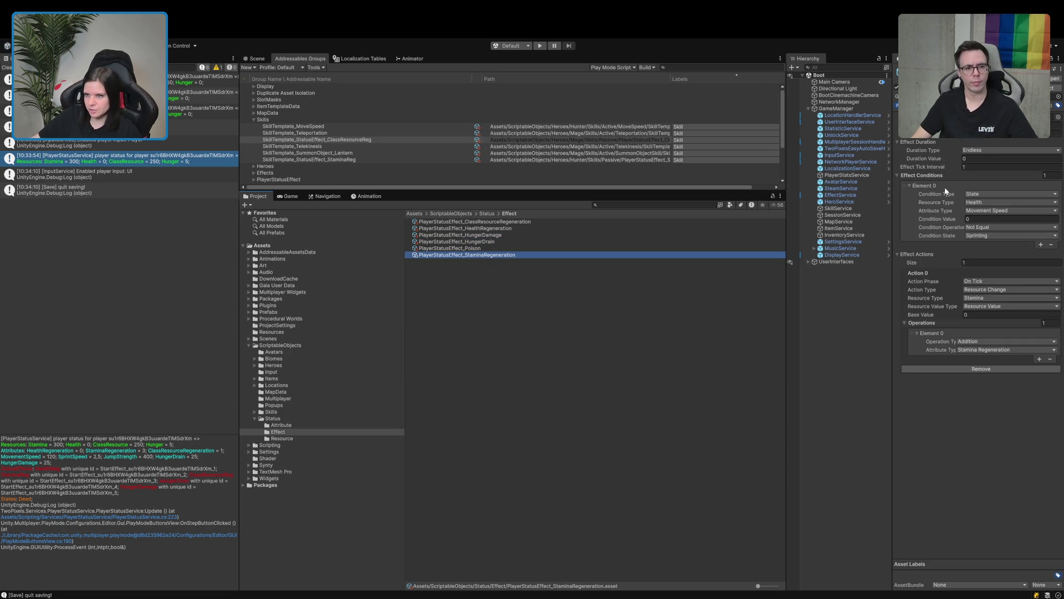
{"action": "left_click", "coordinate": [50, 58]}
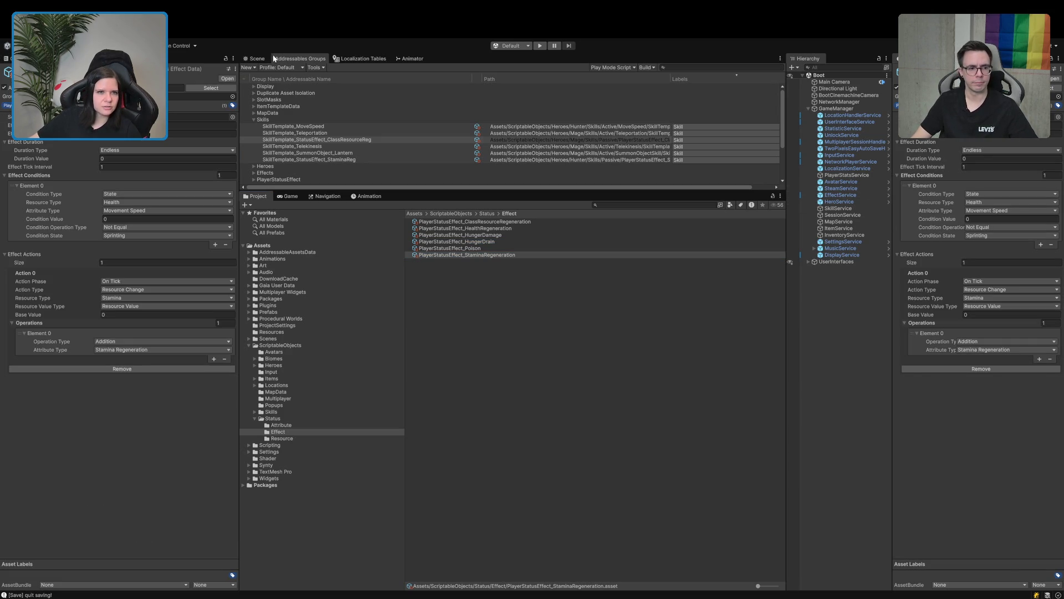
{"action": "left_click", "coordinate": [226, 59]}
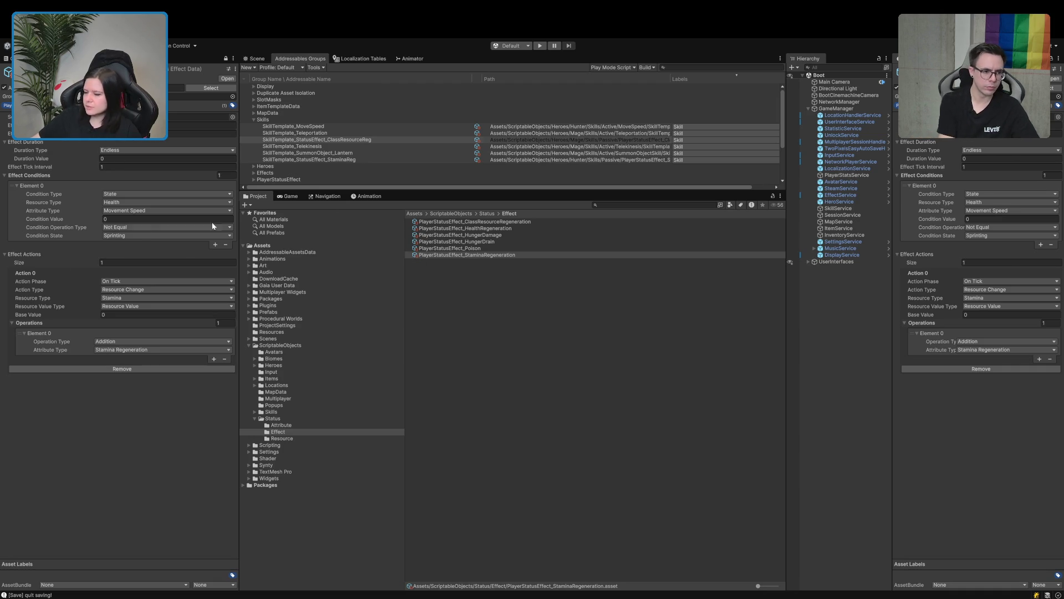
{"action": "left_click", "coordinate": [478, 242]}
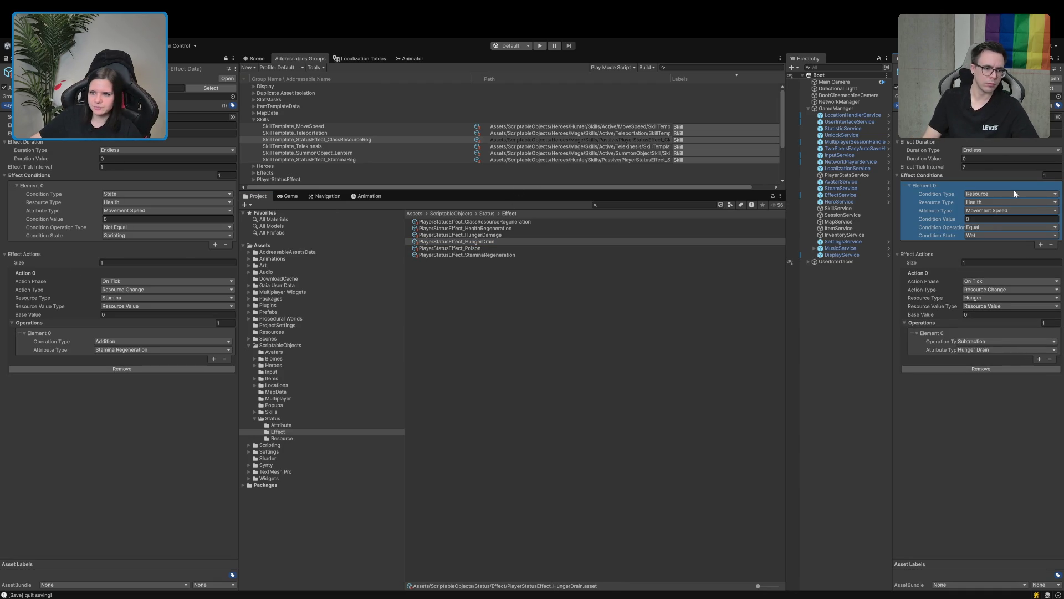
Set the HungerDrain condition to type State with operation Not Equal.
{"action": "left_click", "coordinate": [1002, 193]}
{"action": "left_click", "coordinate": [1002, 201]}
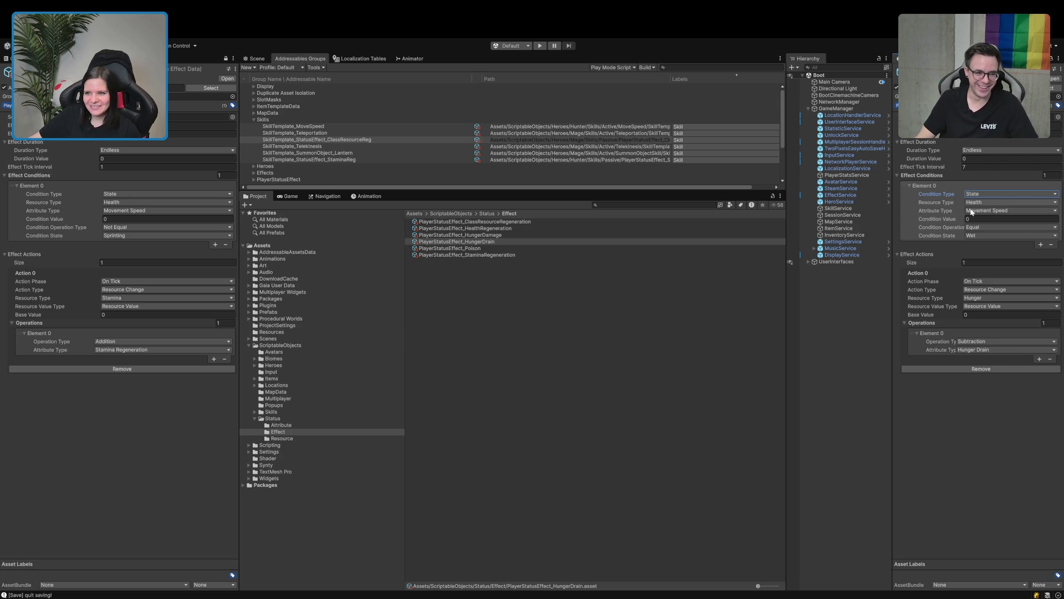
{"action": "left_click", "coordinate": [919, 233]}
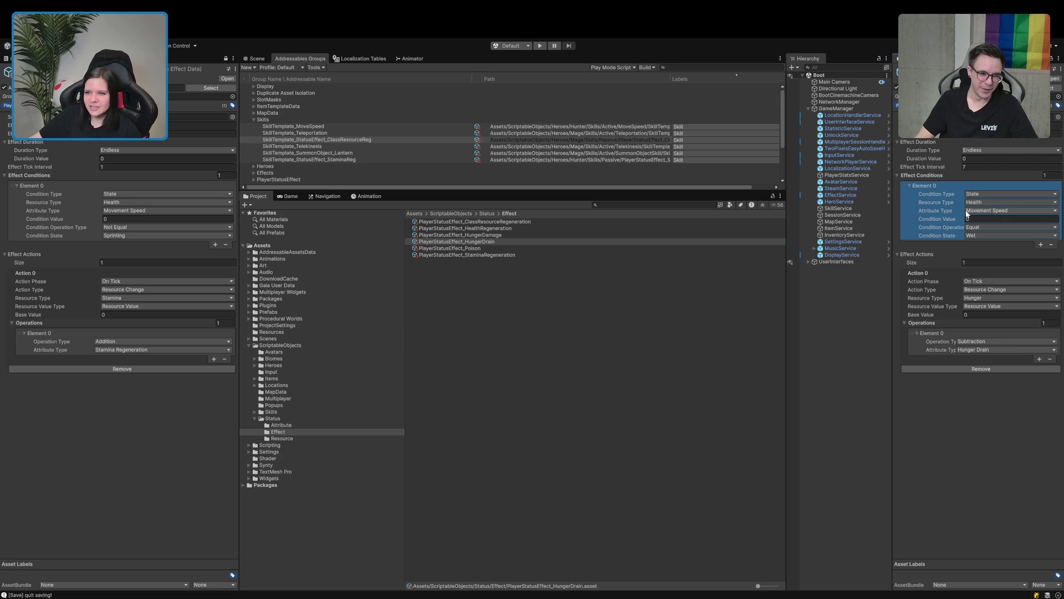
{"action": "left_click", "coordinate": [994, 228]}
{"action": "left_click", "coordinate": [1006, 289]}
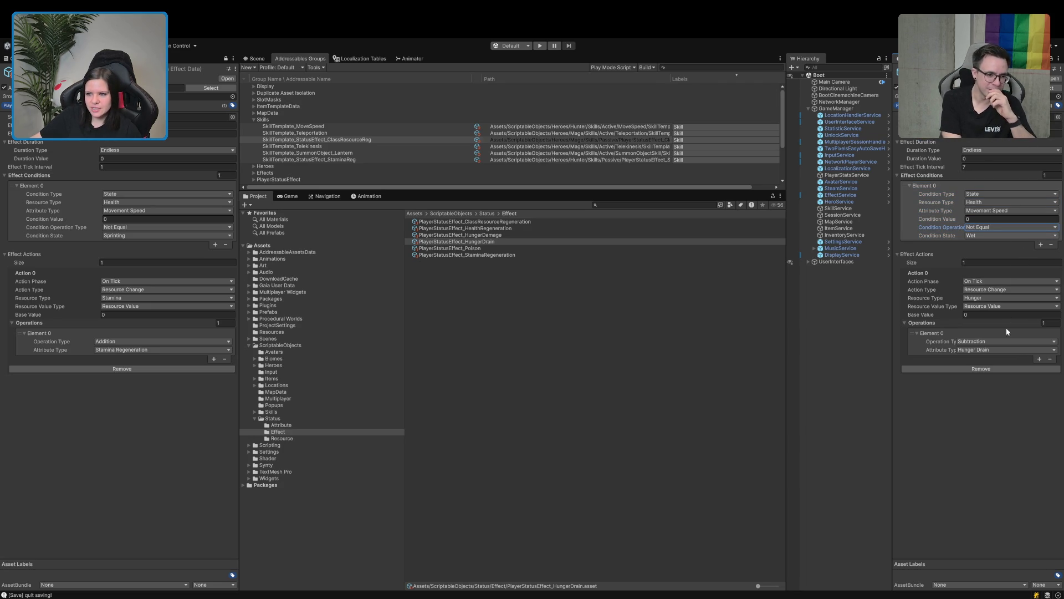
Deselect the asset and clear all messages from the Console.
{"action": "left_click", "coordinate": [762, 378]}
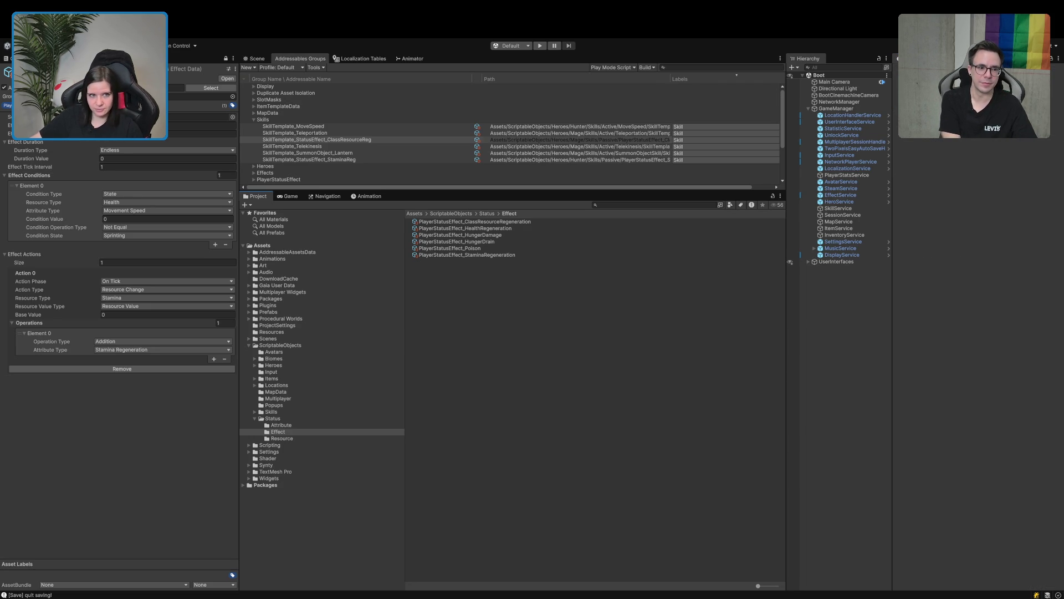
{"action": "left_click", "coordinate": [6, 58]}
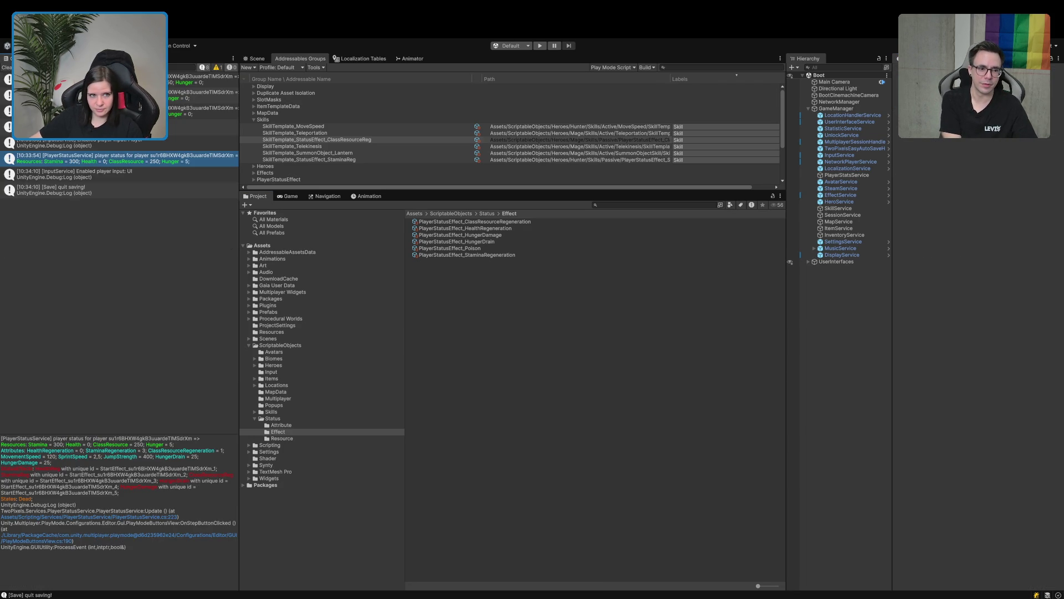
{"action": "left_click", "coordinate": [6, 68]}
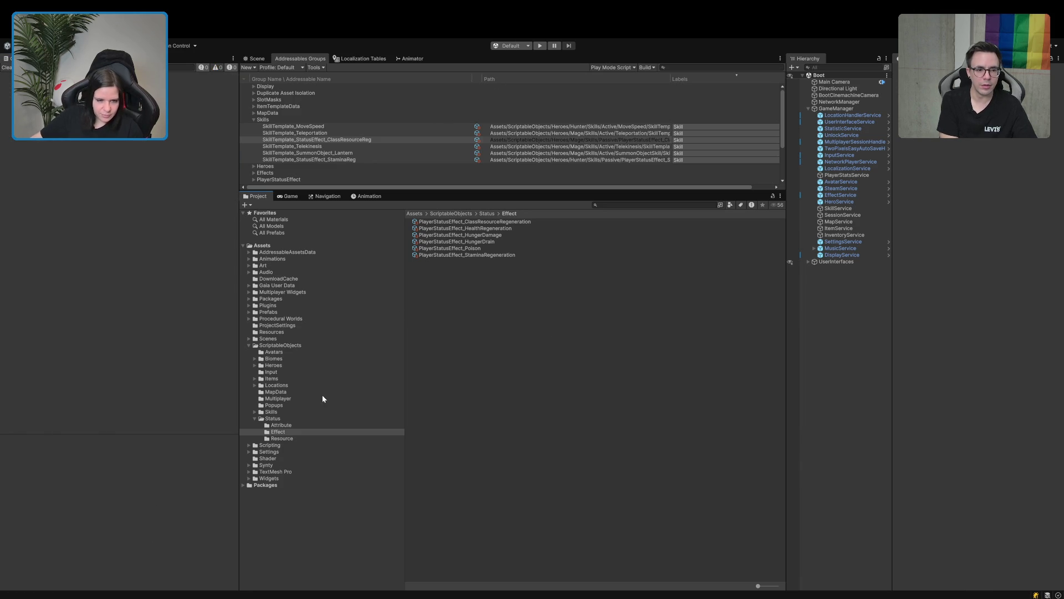
Open Items > ConsumableItems > Food and select Food_Tier1_StatusEffect's hunger Base Value.
{"action": "left_click", "coordinate": [251, 378]}
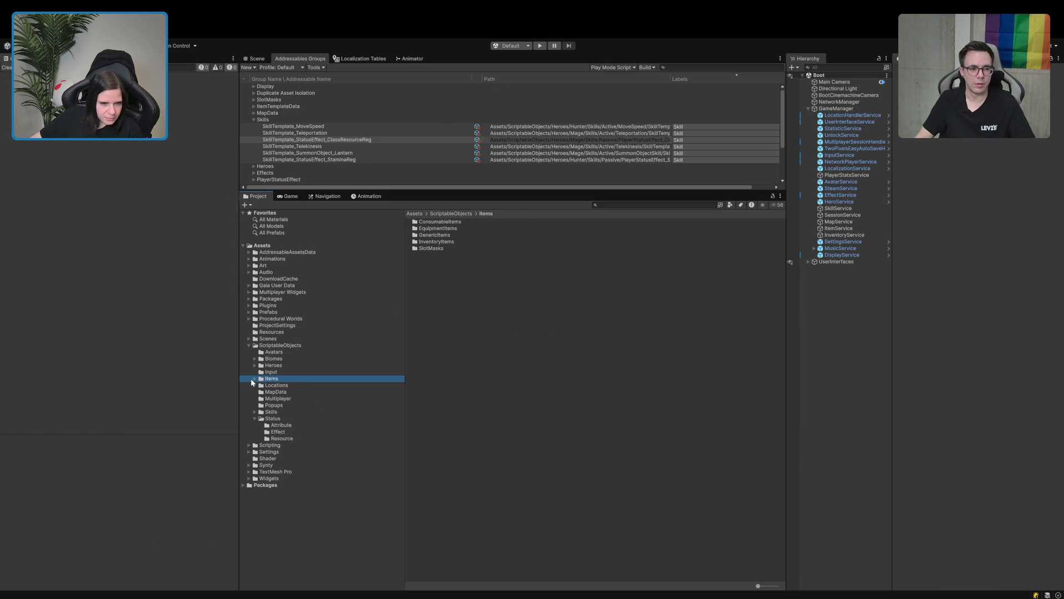
{"action": "left_click", "coordinate": [254, 378]}
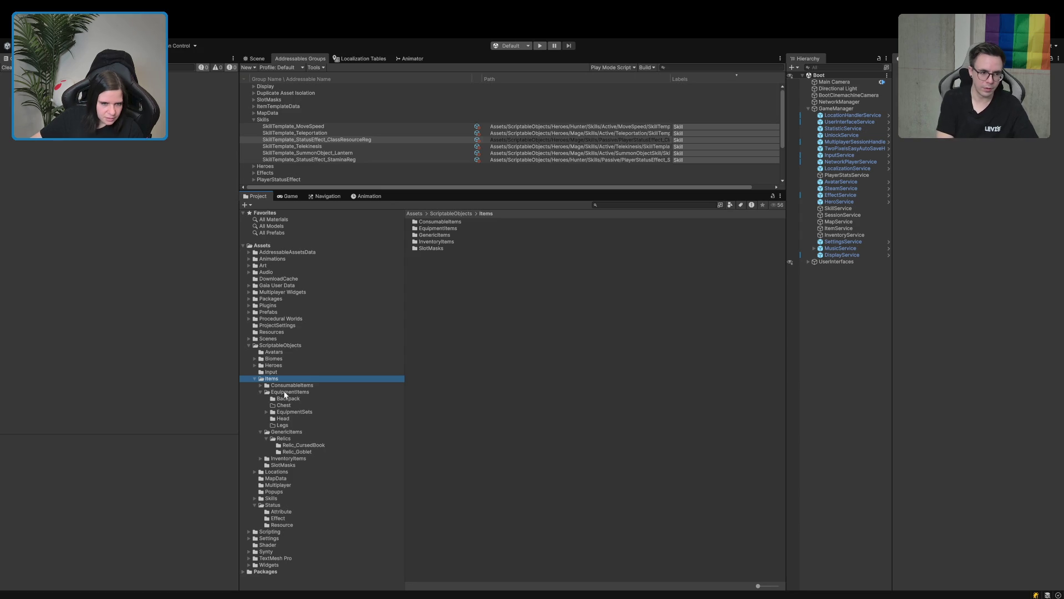
{"action": "left_click", "coordinate": [284, 387]}
{"action": "left_click", "coordinate": [260, 385]}
{"action": "left_click", "coordinate": [284, 393]}
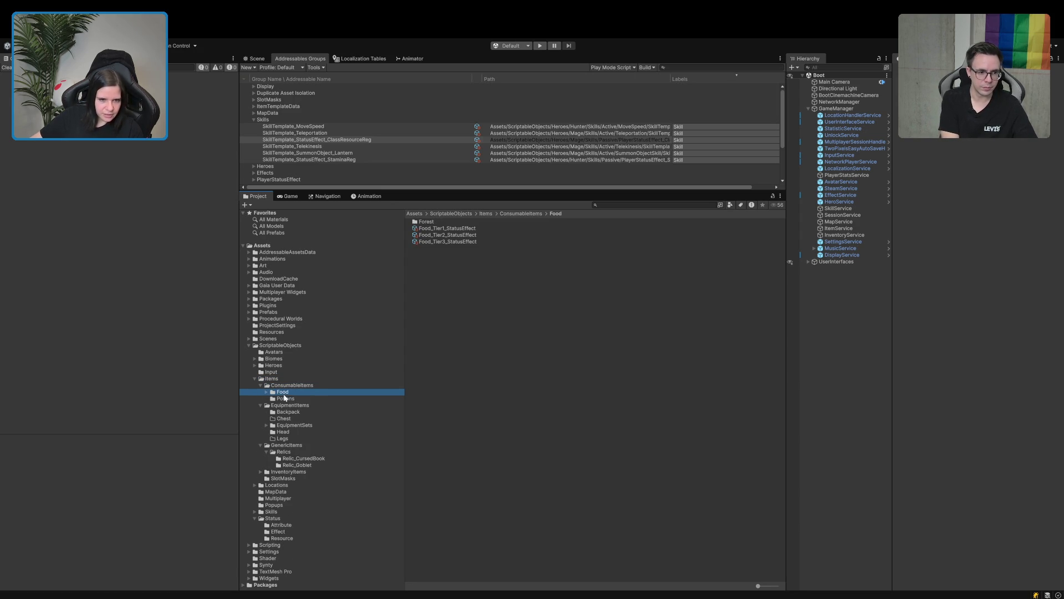
{"action": "left_click", "coordinate": [445, 229]}
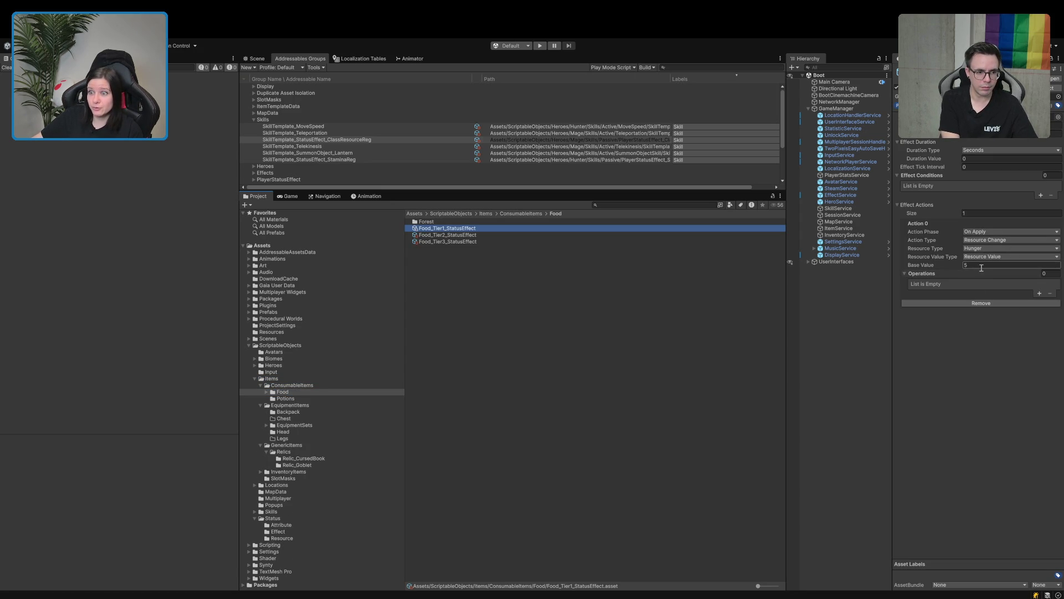
{"action": "left_click", "coordinate": [981, 266]}
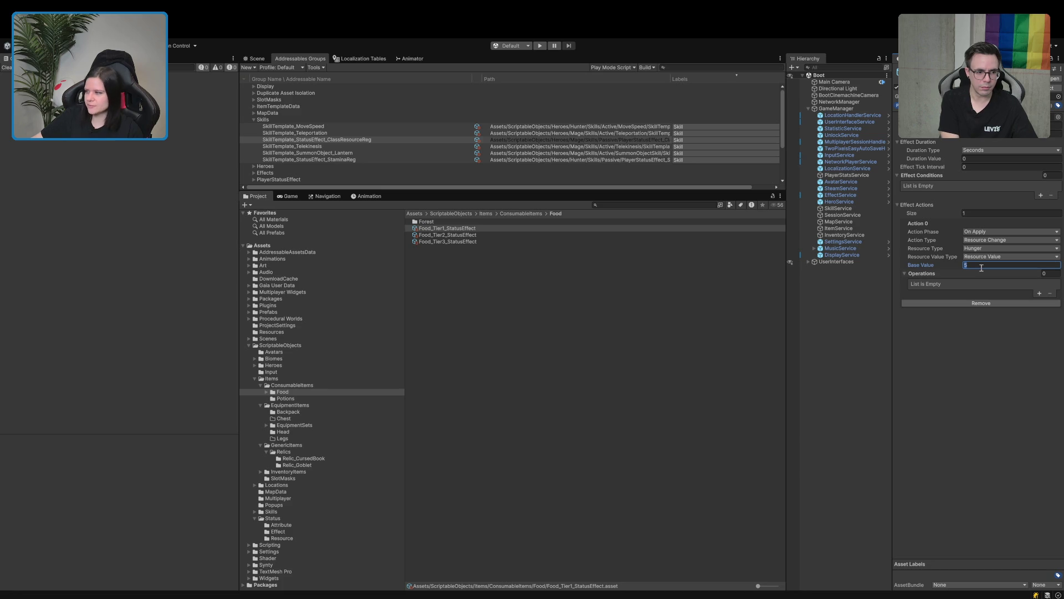
Check PlayerResourceData_Hunger's 0–100 range, then return to Food_Tier1_StatusEffect's Base Value.
{"action": "left_click", "coordinate": [279, 533]}
{"action": "left_click", "coordinate": [281, 538]}
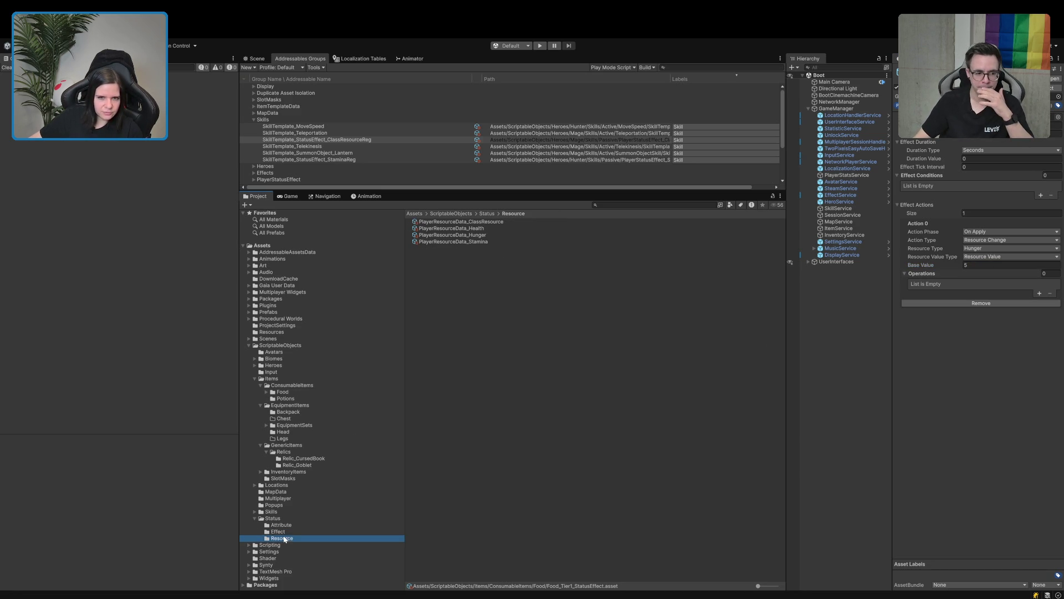
{"action": "left_click", "coordinate": [451, 235]}
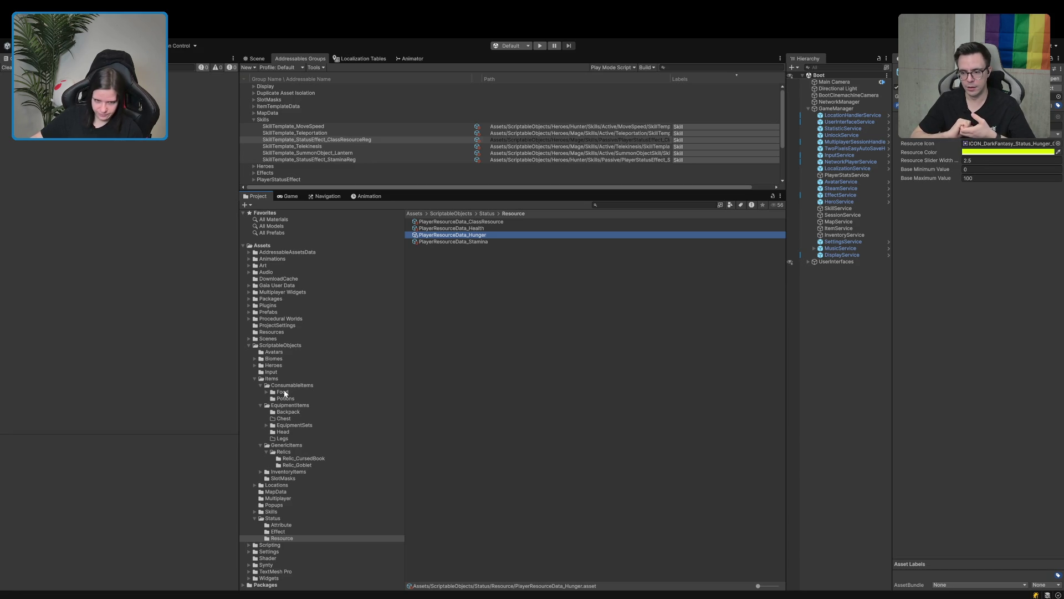
{"action": "left_click", "coordinate": [284, 392]}
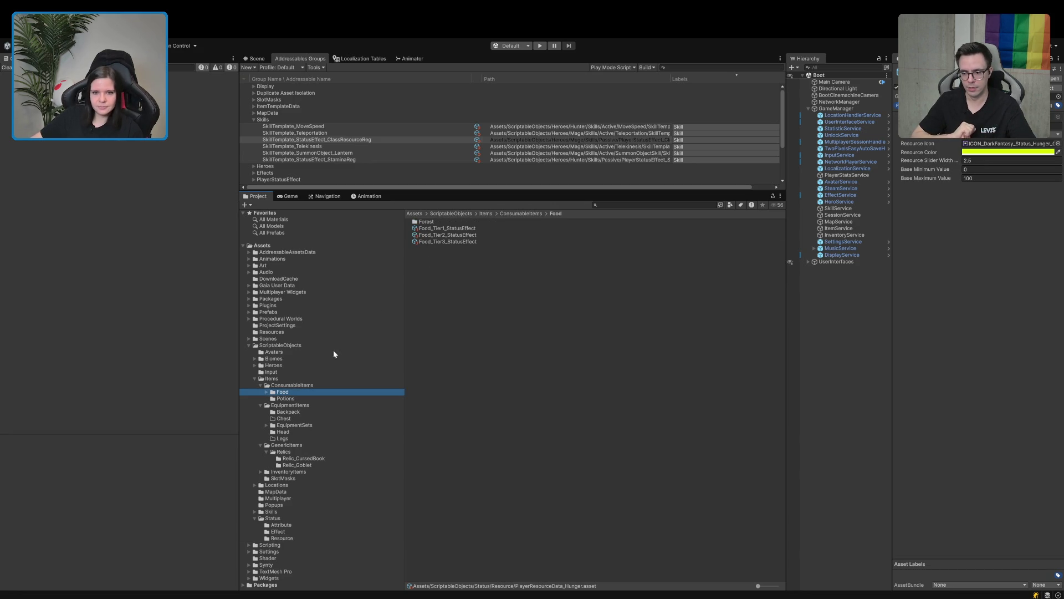
{"action": "left_click", "coordinate": [433, 229]}
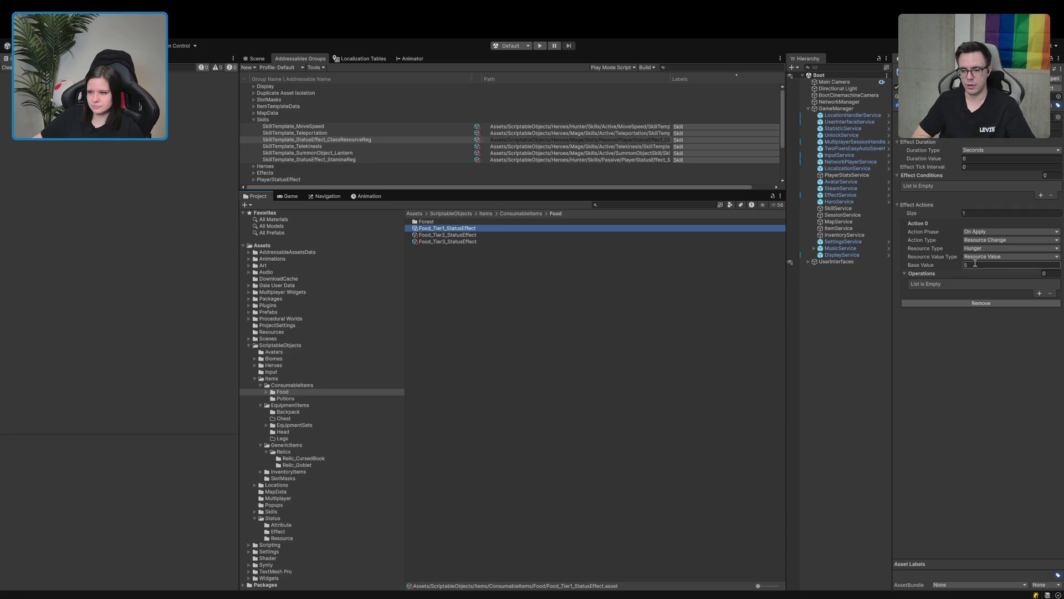
{"action": "left_click", "coordinate": [975, 265]}
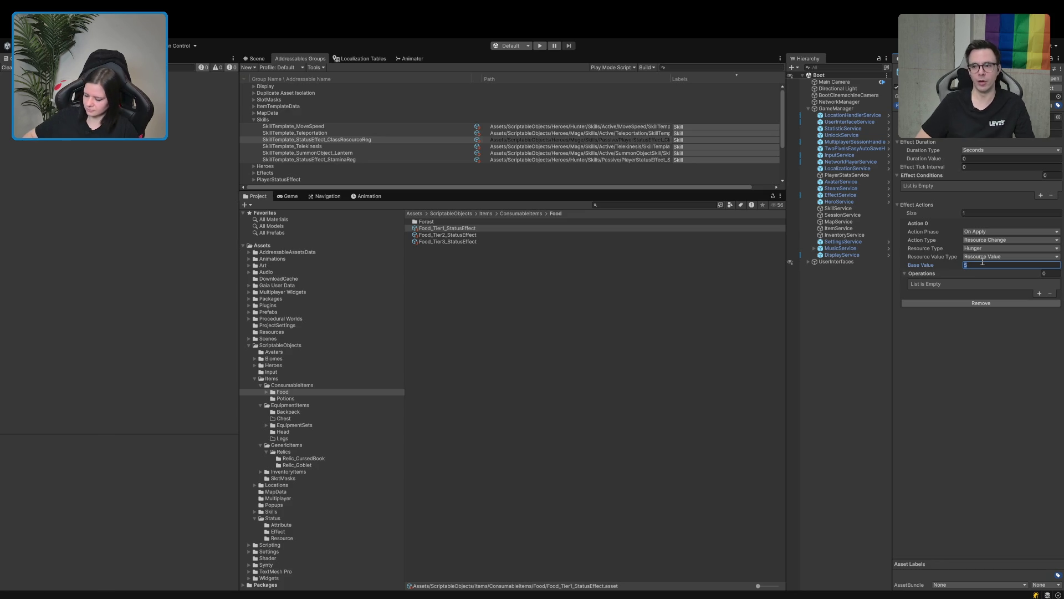
Enter 15 in the current Base Value field and set Food_Tier2_StatusEffect's Base Value to 25.
{"action": "type", "text": "15"}
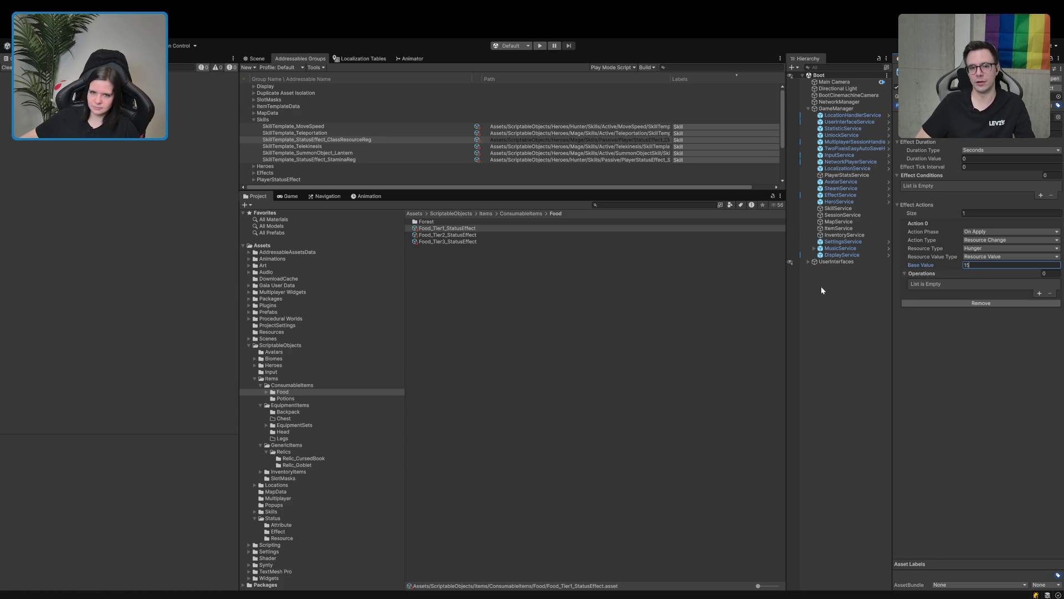
{"action": "left_click", "coordinate": [518, 235]}
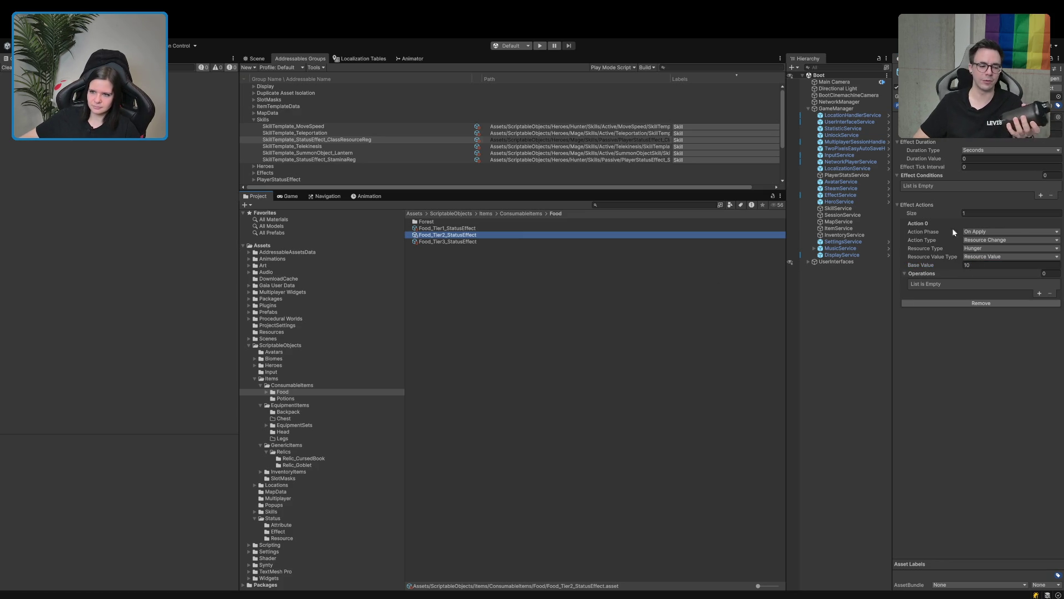
{"action": "left_click", "coordinate": [978, 266]}
{"action": "type", "text": "25"}
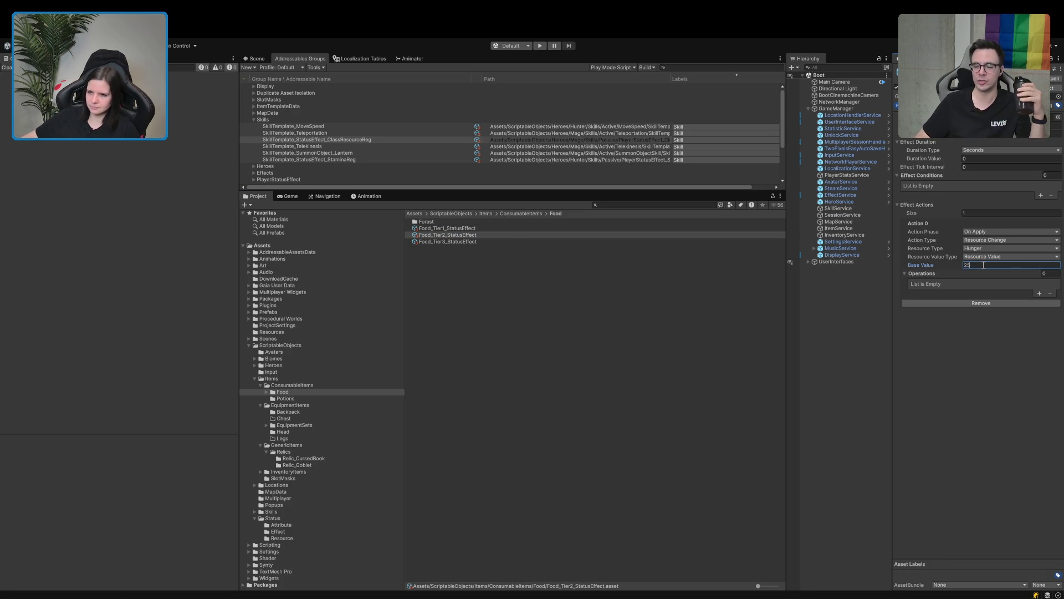
Set Food_Tier3_StatusEffect's Base Value to 50 and start Play mode.
{"action": "left_click", "coordinate": [468, 242]}
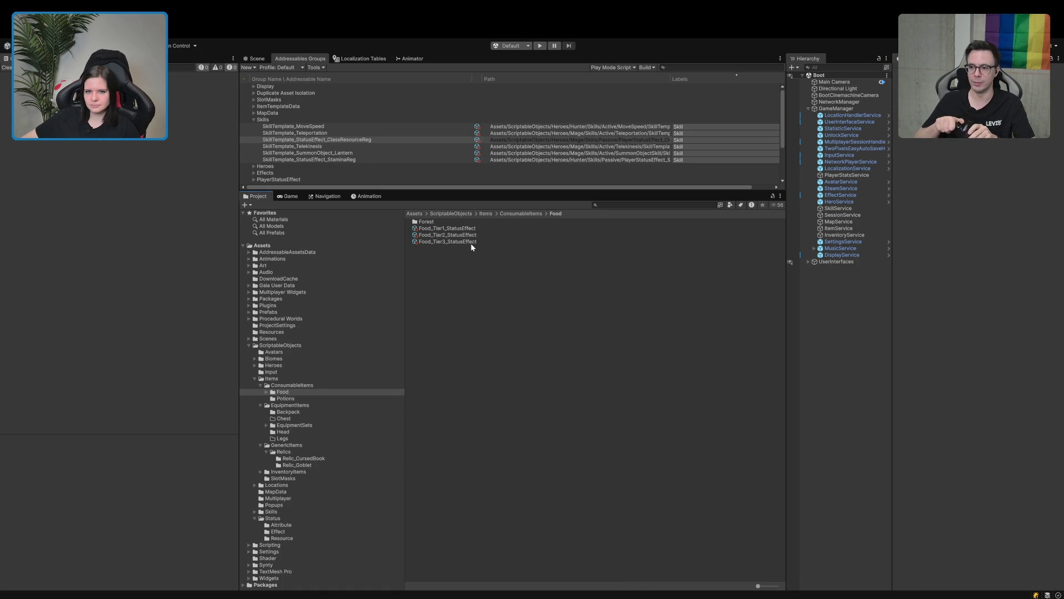
{"action": "left_click", "coordinate": [967, 265]}
{"action": "type", "text": "50"}
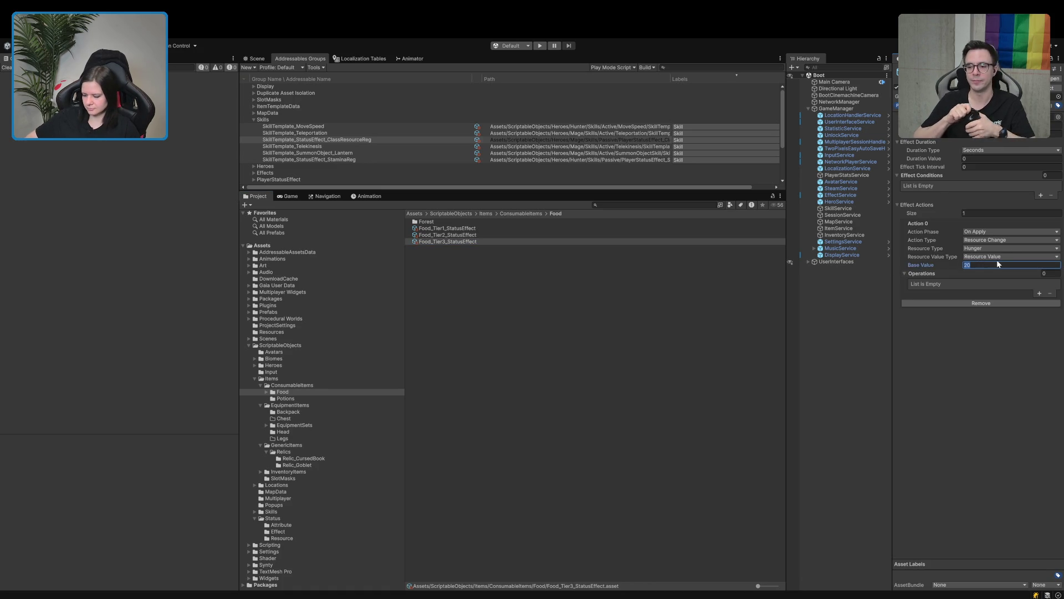
{"action": "left_click", "coordinate": [643, 334]}
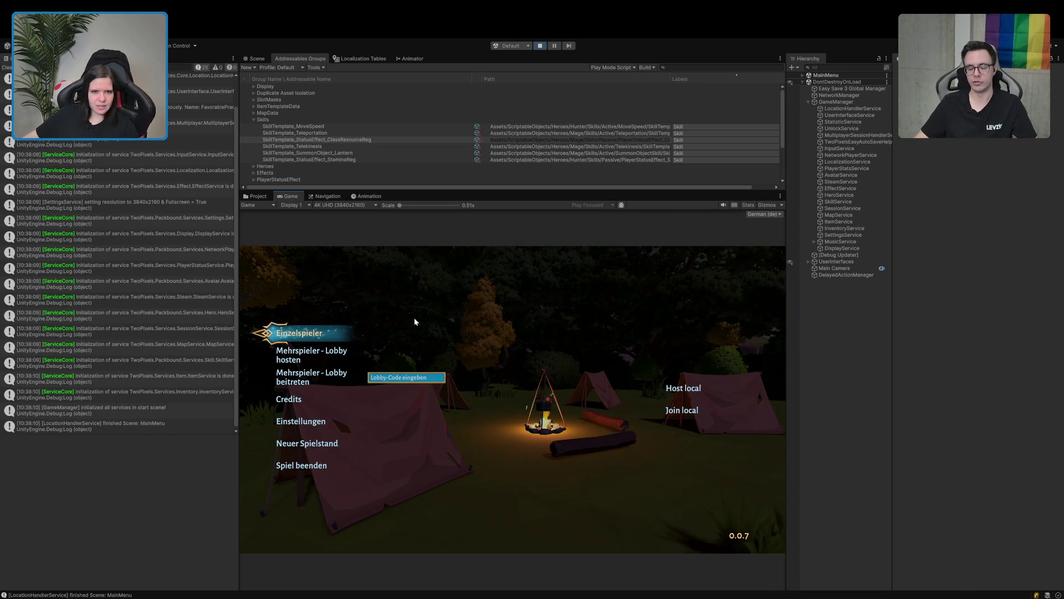
Start a single-player game and run through the portal and forest trail to the camp chest.
{"action": "left_click", "coordinate": [317, 334]}
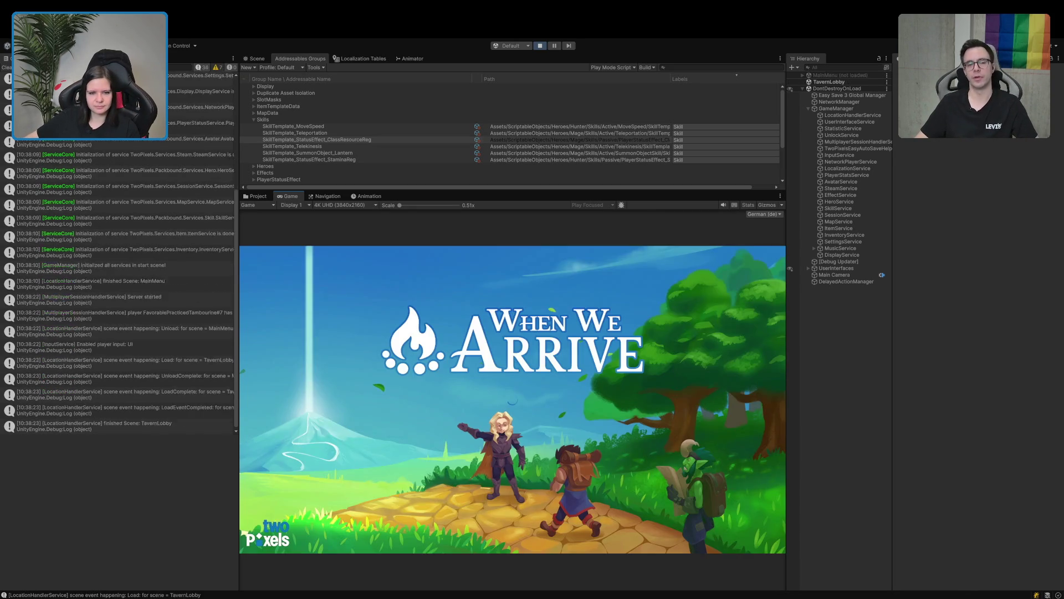
{"action": "key", "text": "w"}
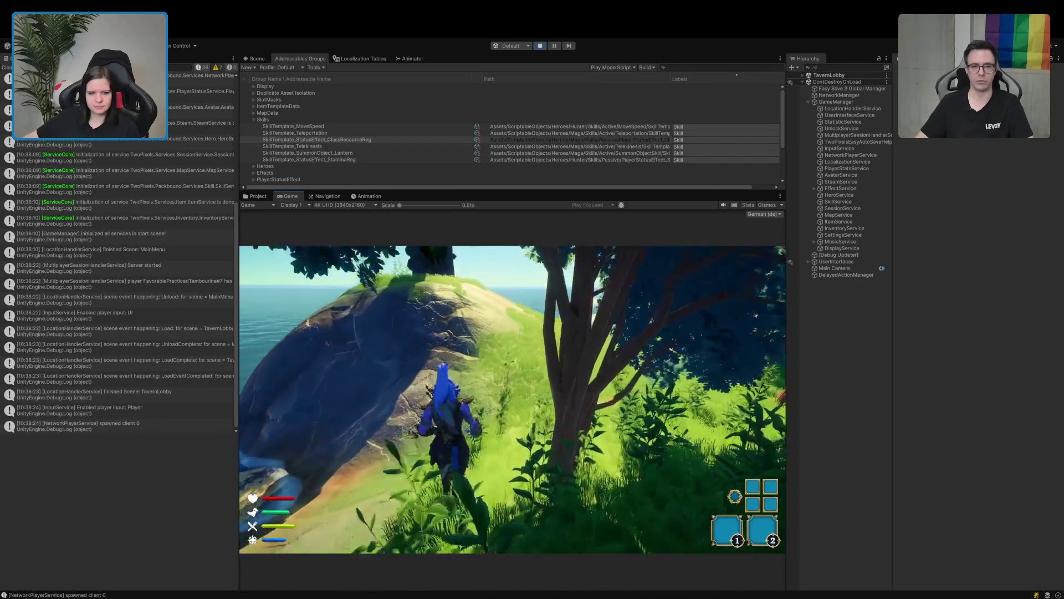
{"action": "key", "text": "w"}
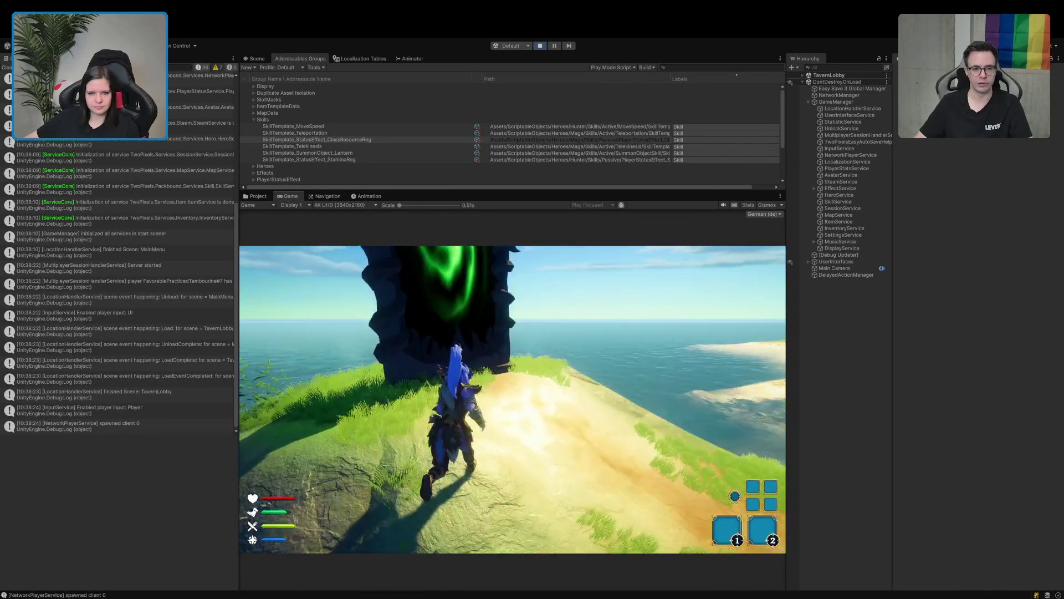
{"action": "key", "text": "w"}
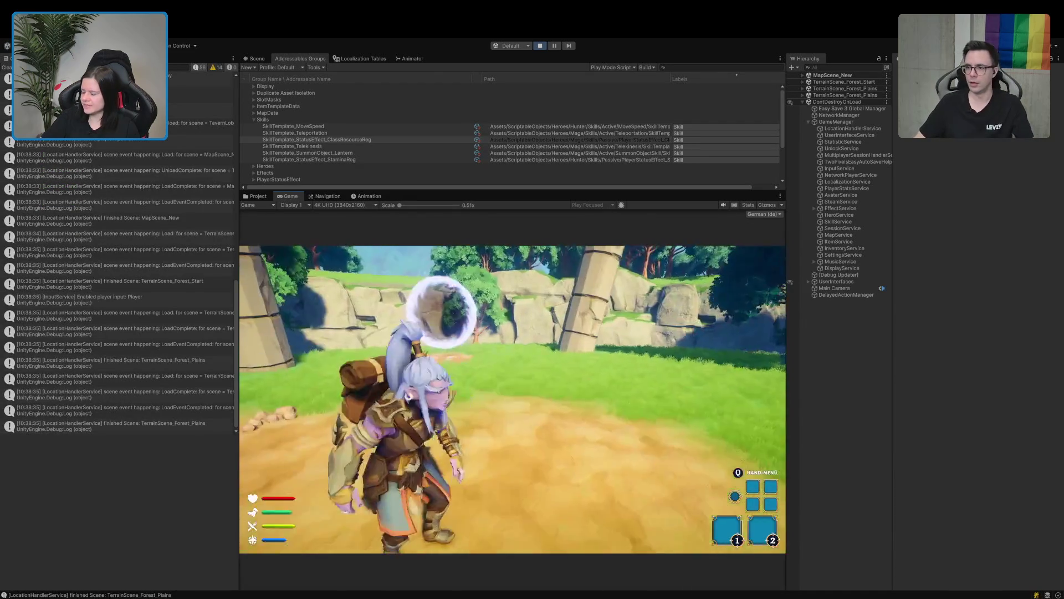
{"action": "key", "text": "w"}
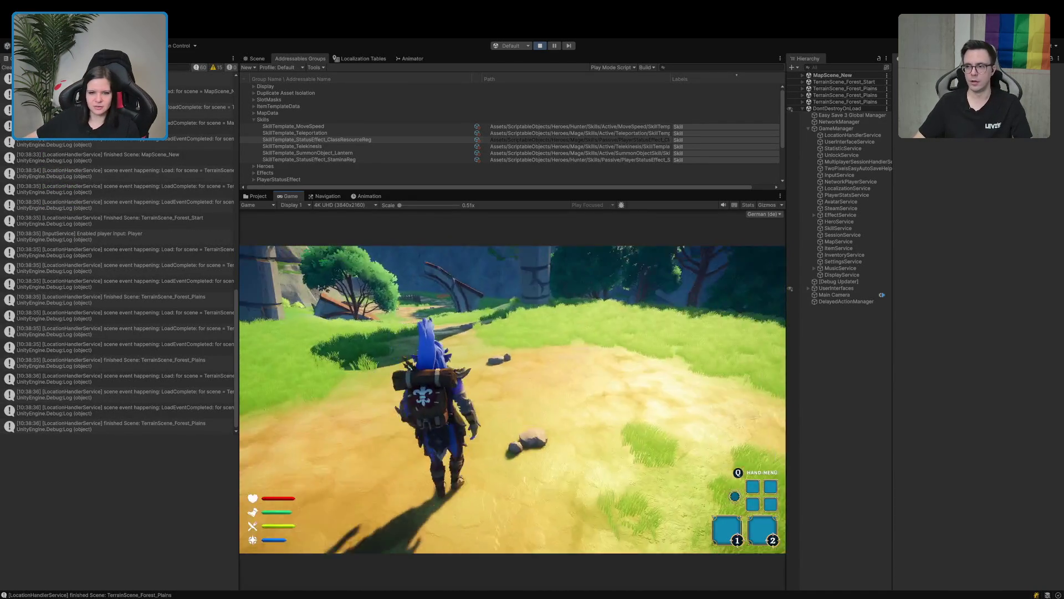
{"action": "key", "text": "w"}
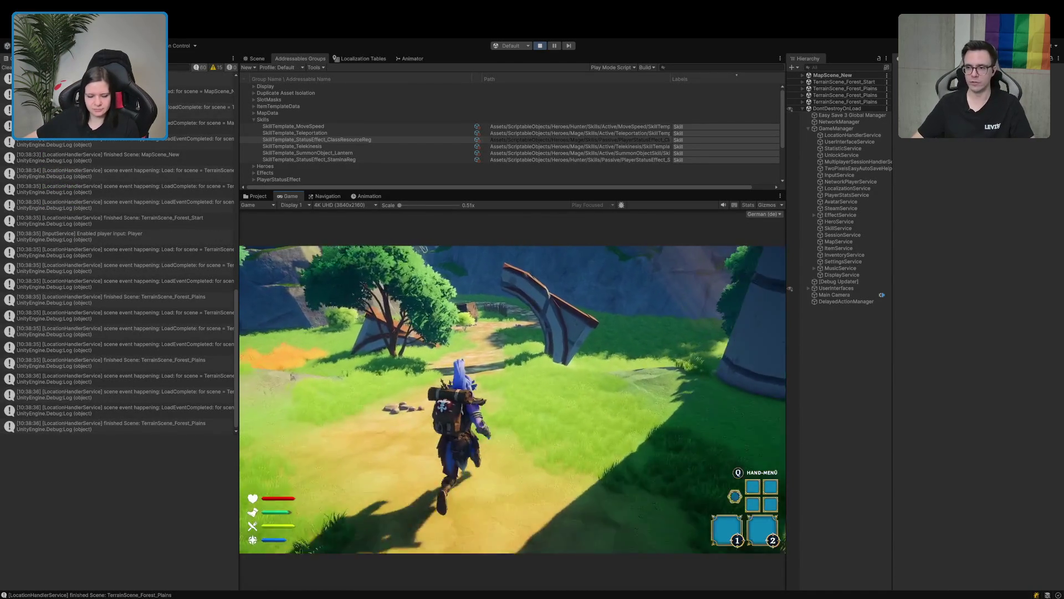
{"action": "key", "text": "w"}
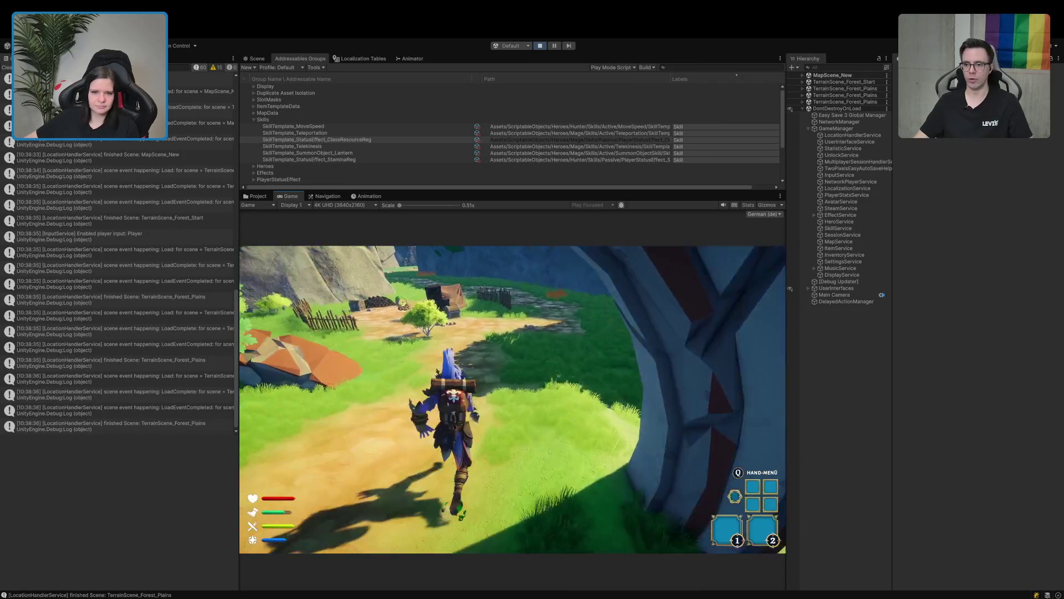
{"action": "key", "text": "w"}
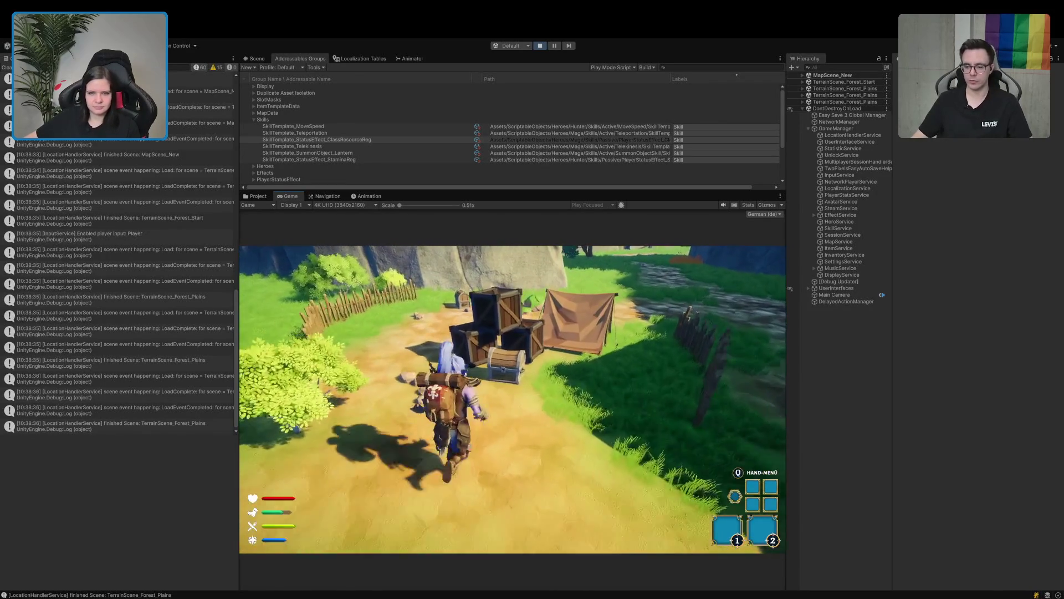
Move the Heiltrank healing potion and carrot from the chest into the hand slots, then show the Project window.
{"action": "key", "text": "e"}
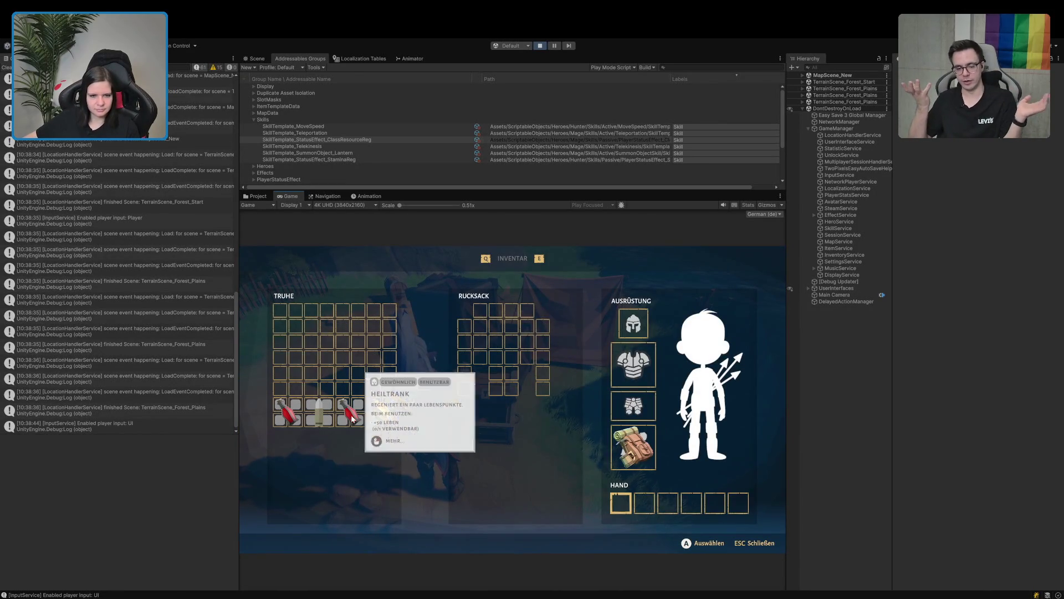
{"action": "left_click_drag", "start_coordinate": [351, 413], "coordinate": [625, 498]}
{"action": "left_click", "coordinate": [636, 504]}
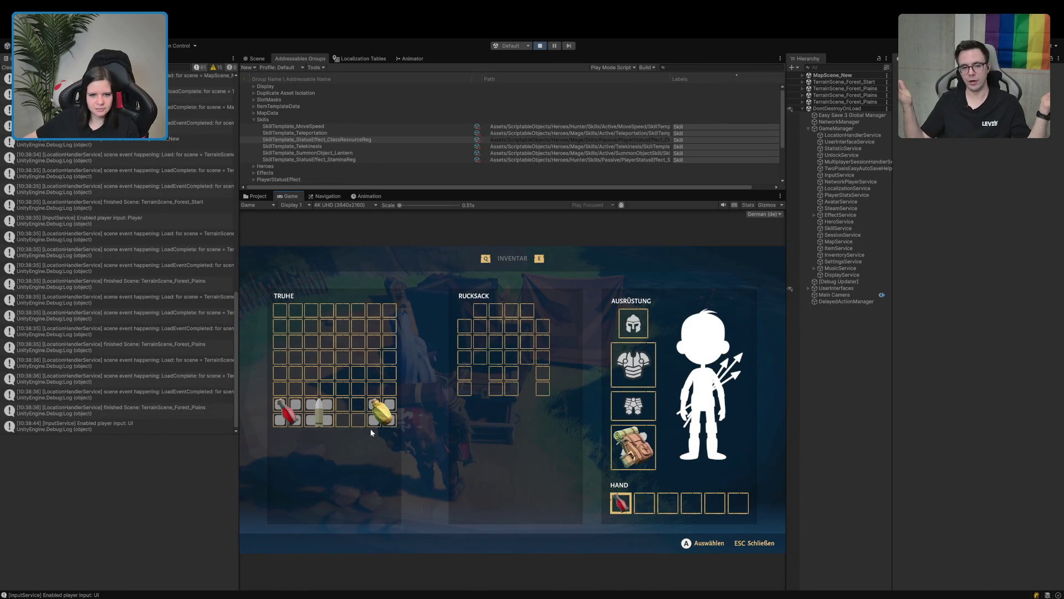
{"action": "left_click_drag", "start_coordinate": [349, 415], "coordinate": [655, 493]}
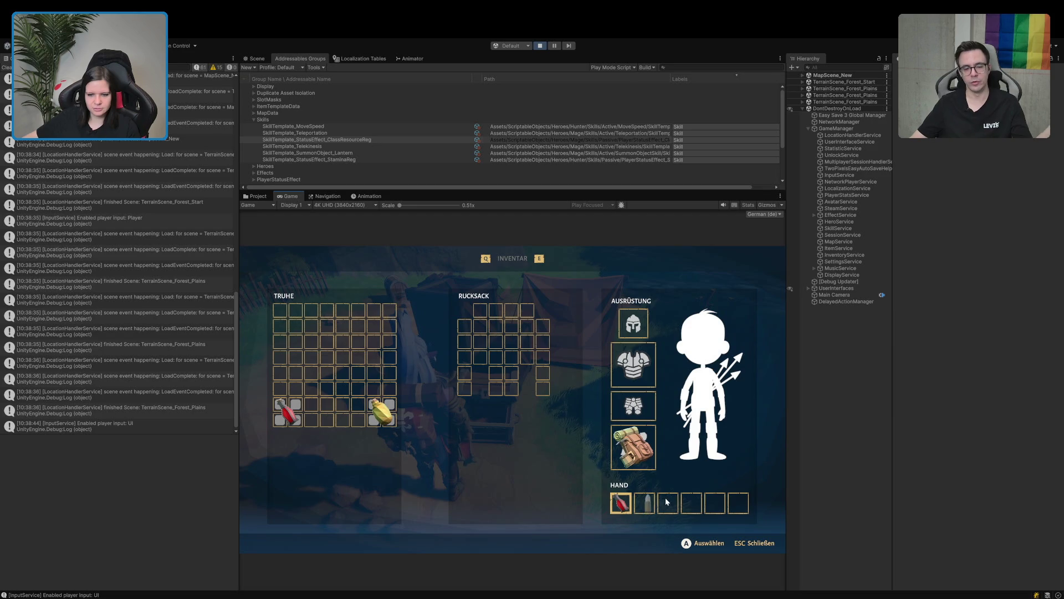
{"action": "key", "text": "Escape"}
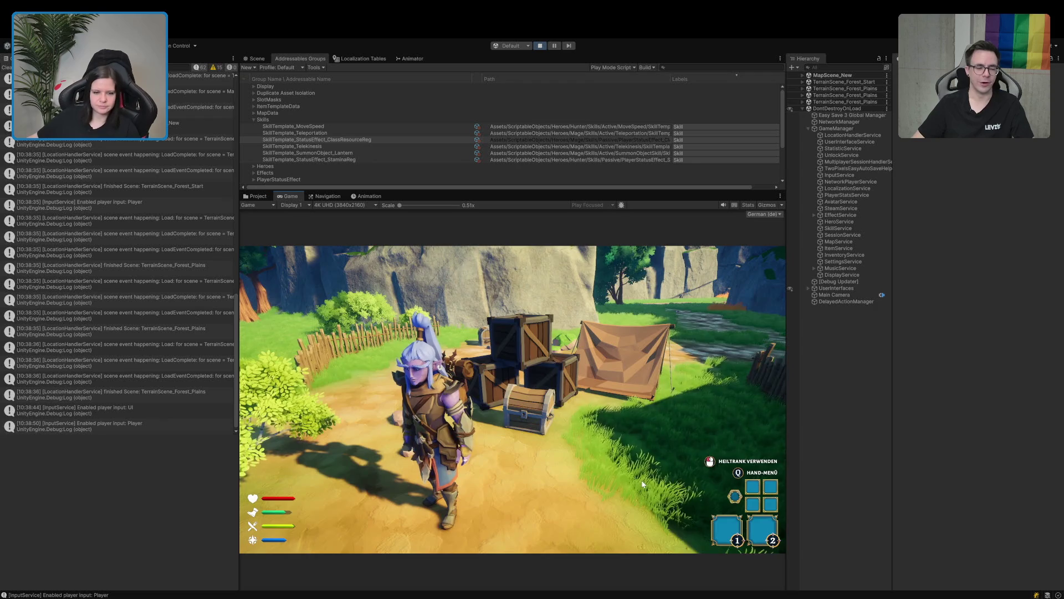
{"action": "left_click", "coordinate": [643, 485]}
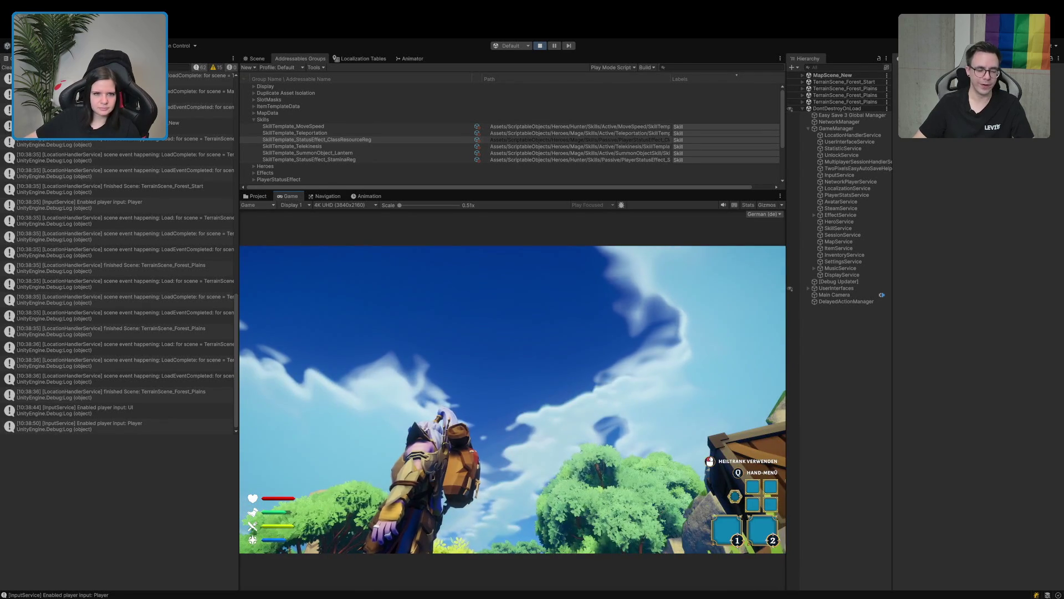
{"action": "key", "text": "ctrl+5"}
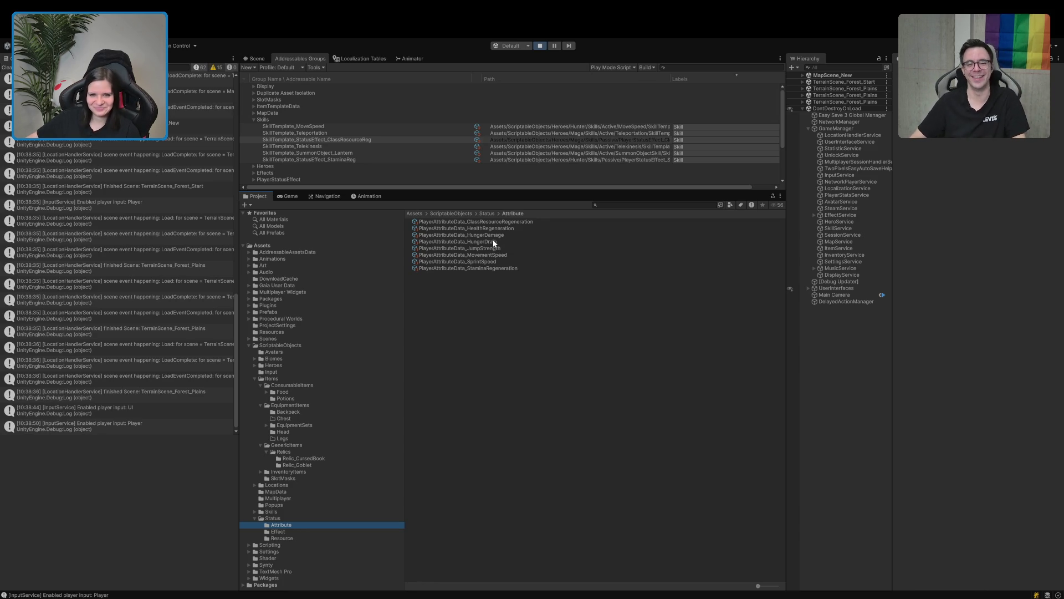
Check PlayerAttributeData_HungerDrain's Base Value of 10, then return to the running game.
{"action": "left_click", "coordinate": [491, 241]}
{"action": "left_click", "coordinate": [981, 143]}
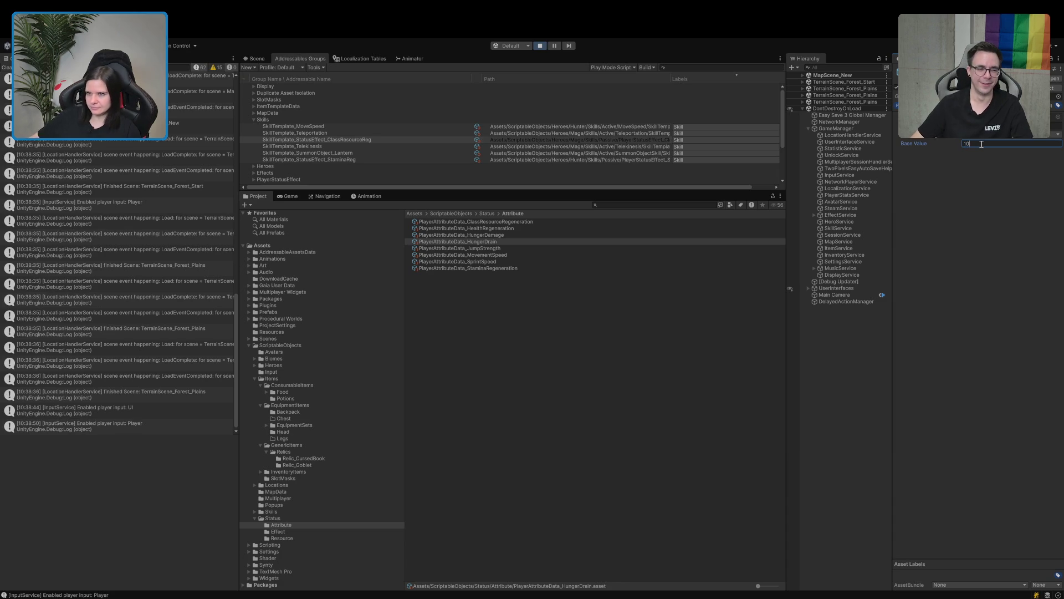
{"action": "left_click", "coordinate": [293, 198]}
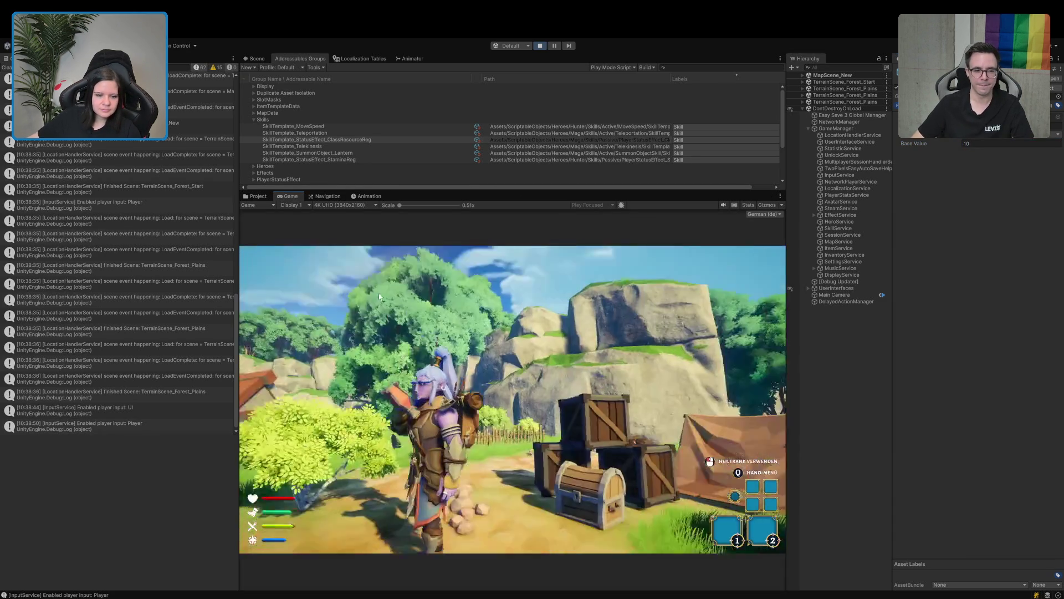
Open the chest again and move the healing potion into the first hand slot.
{"action": "key", "text": "w"}
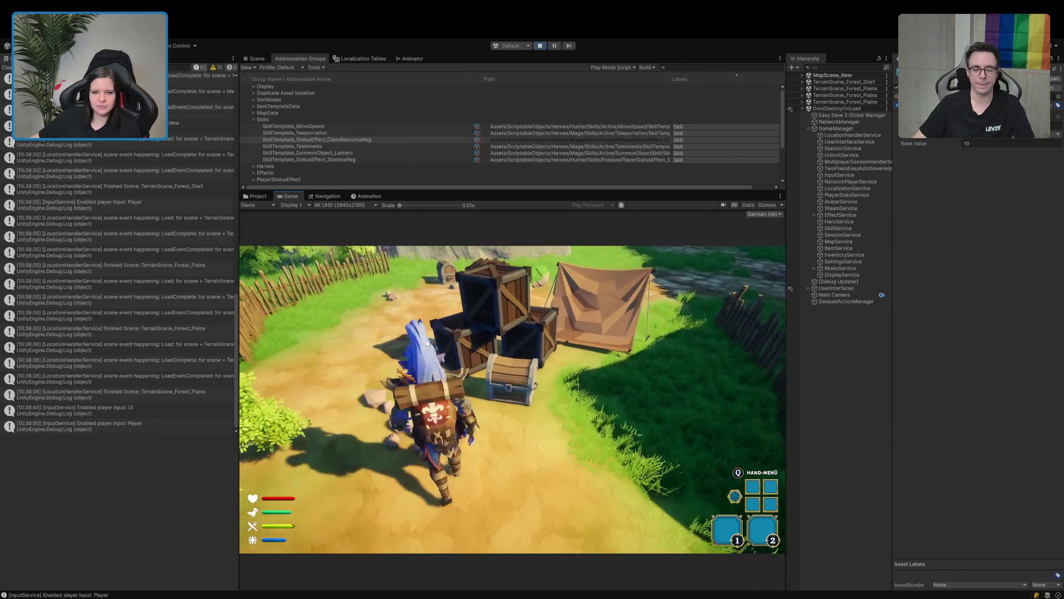
{"action": "key", "text": "e"}
{"action": "mouse_move", "coordinate": [287, 416]}
{"action": "left_mouse_down"}
{"action": "mouse_move", "coordinate": [521, 453]}
{"action": "mouse_move", "coordinate": [622, 504]}
{"action": "left_mouse_up"}
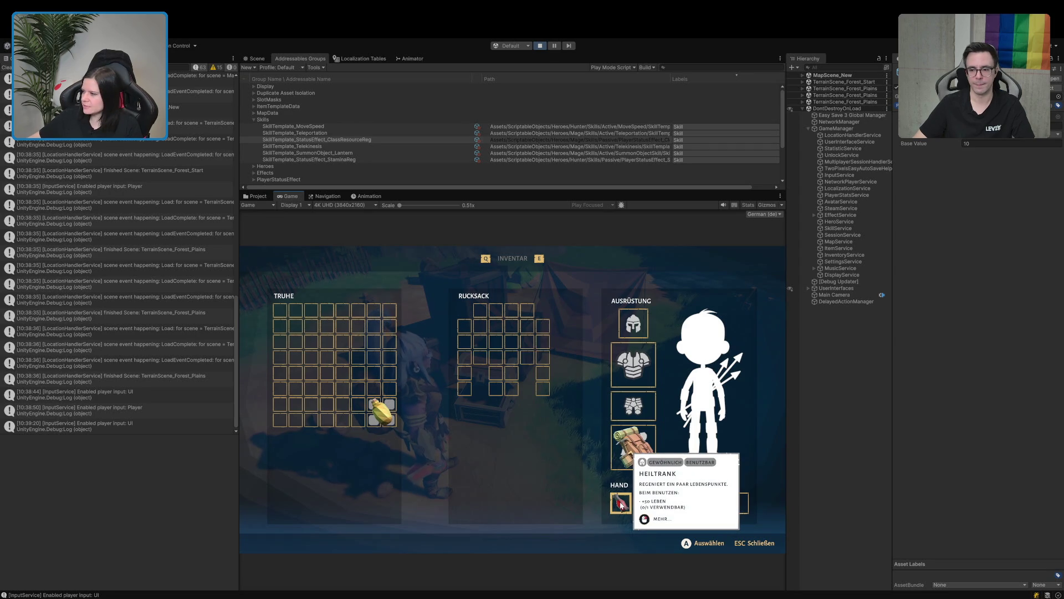
{"action": "key", "text": "Escape"}
Look around the campsite, check the inventory, then pause the game and stop Play mode.
{"action": "key", "text": "s"}
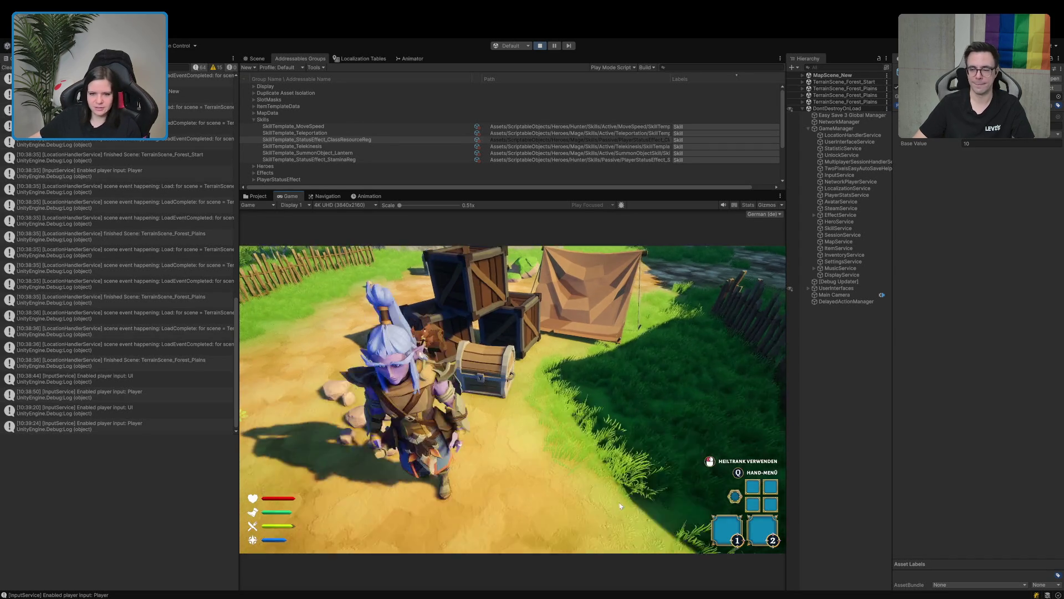
{"action": "key", "text": "a"}
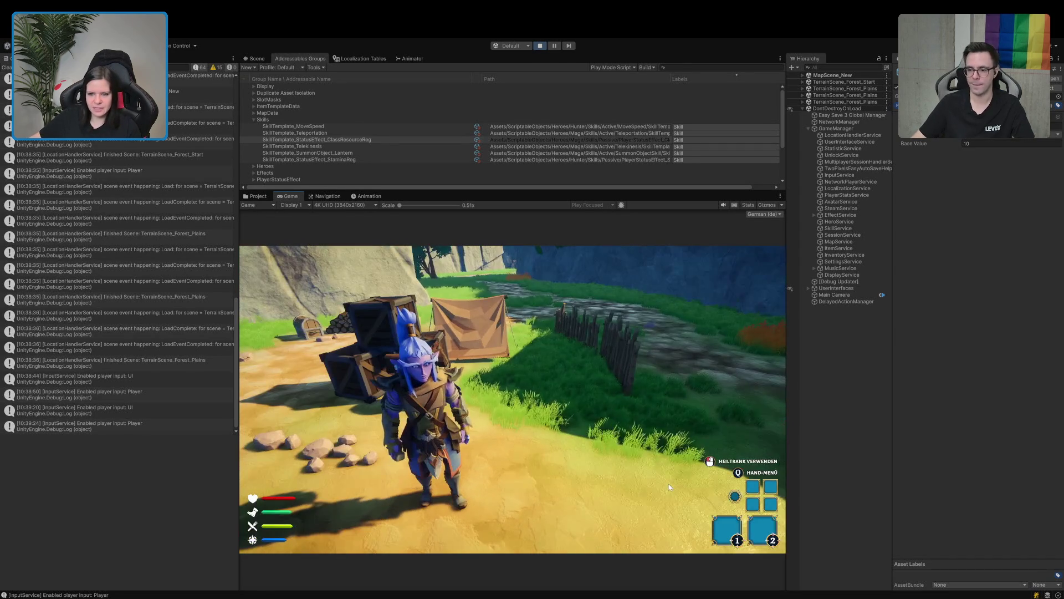
{"action": "key", "text": "w"}
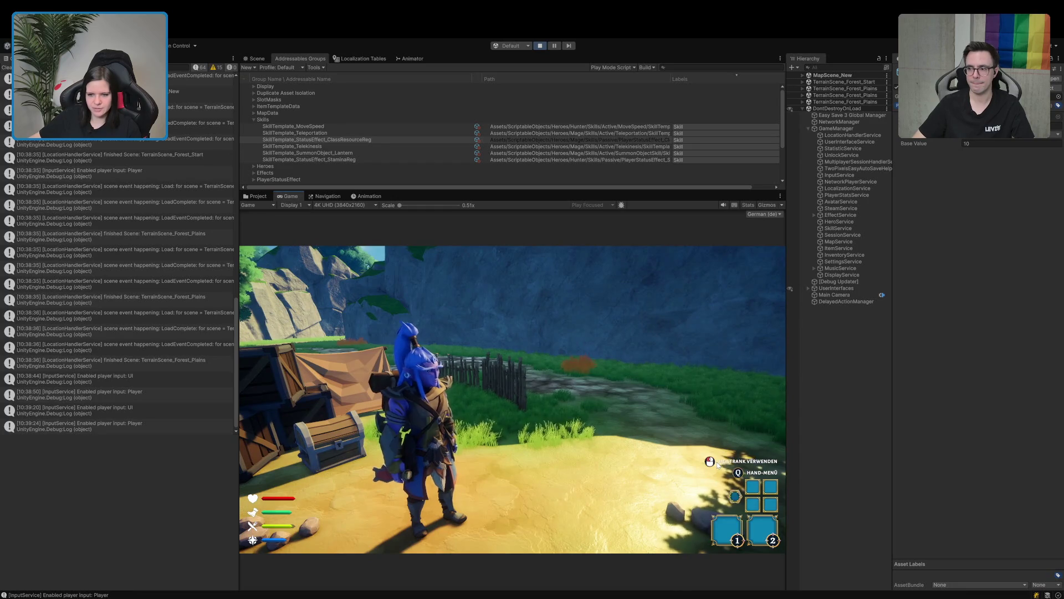
{"action": "key", "text": "a"}
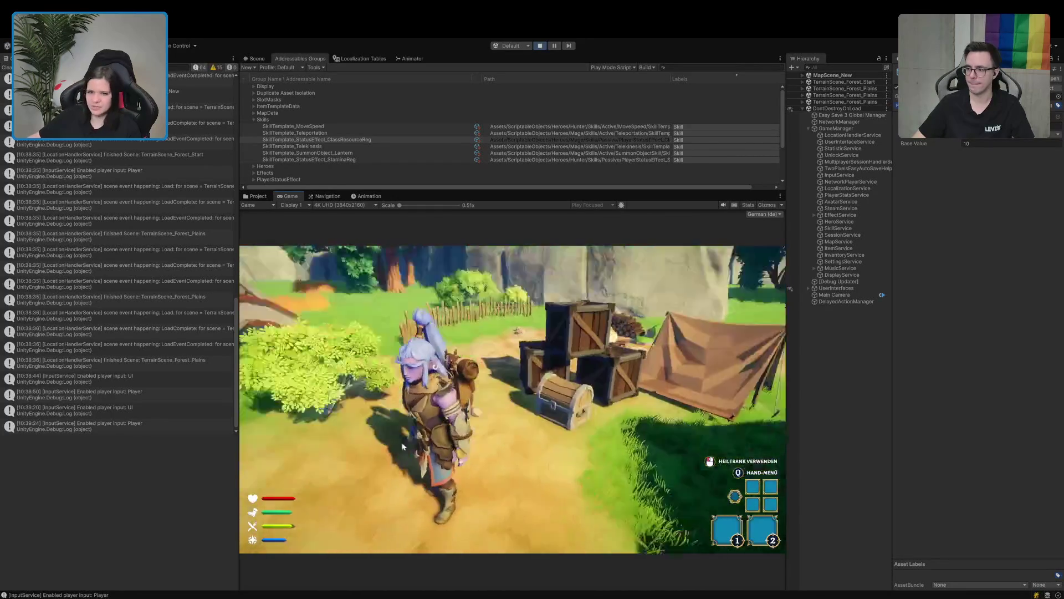
{"action": "key", "text": "i"}
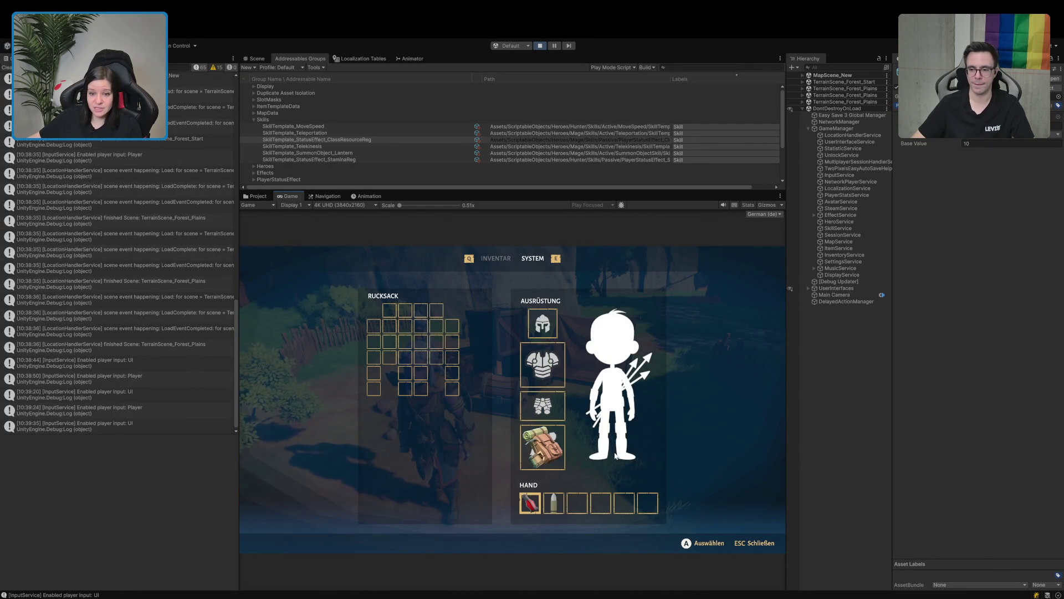
{"action": "key", "text": "Escape"}
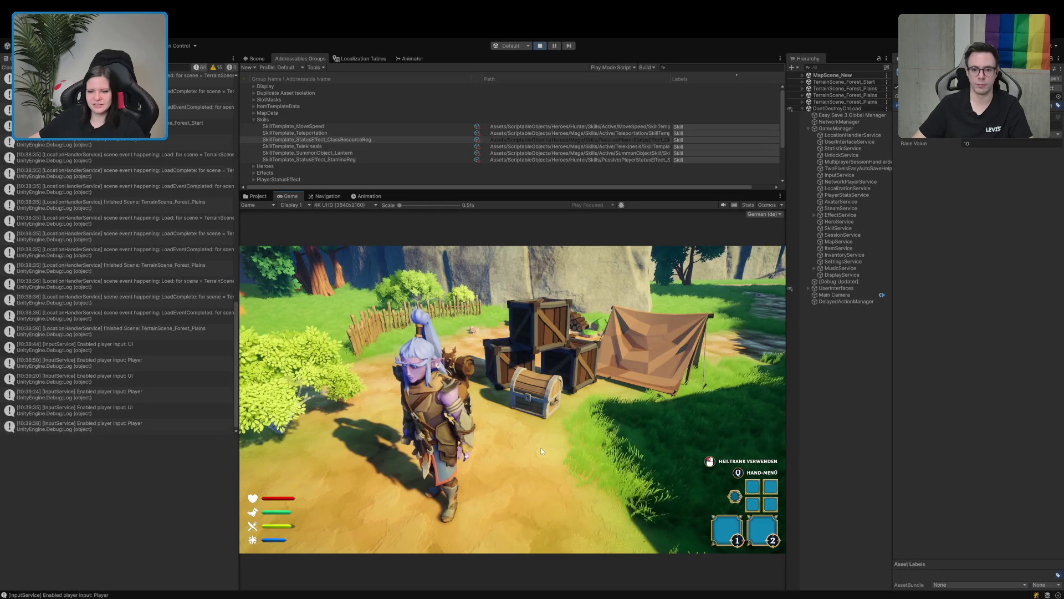
{"action": "left_click_drag", "start_coordinate": [542, 447], "coordinate": [614, 447]}
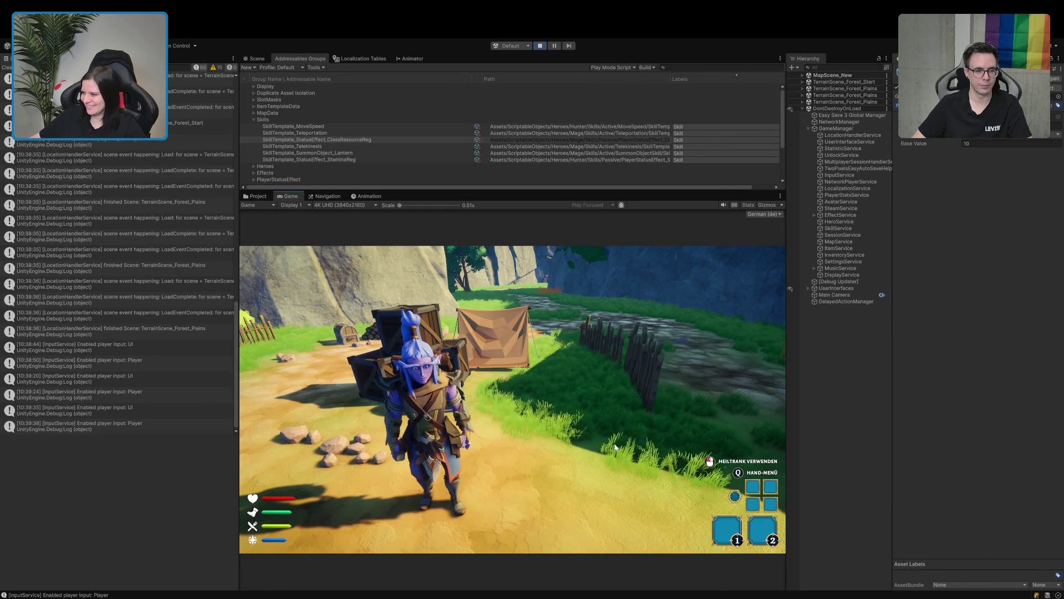
{"action": "left_click_drag", "start_coordinate": [614, 447], "coordinate": [576, 442]}
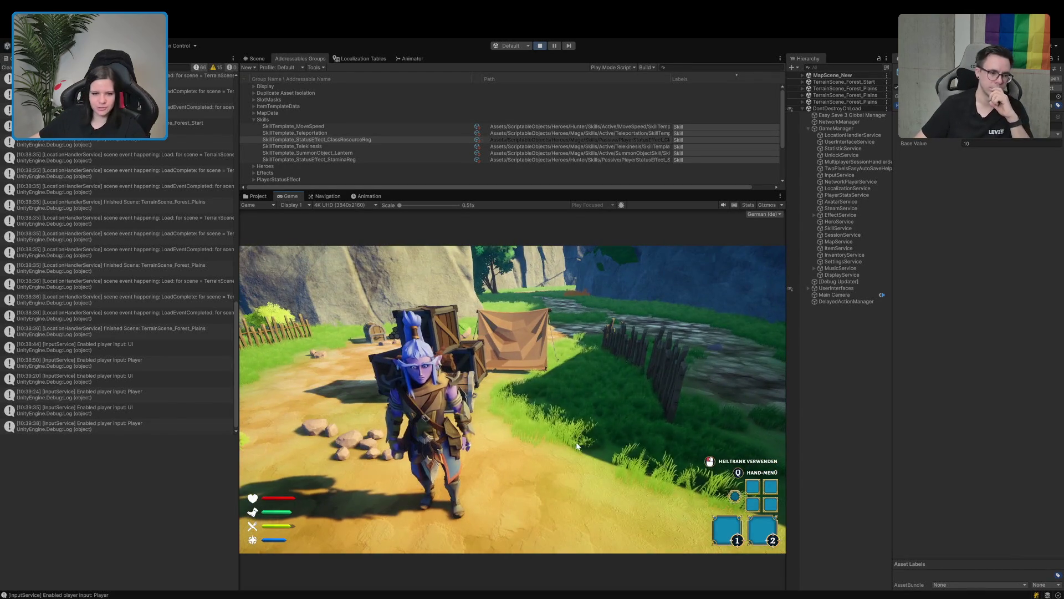
{"action": "key", "text": "Escape"}
{"action": "left_click", "coordinate": [544, 48]}
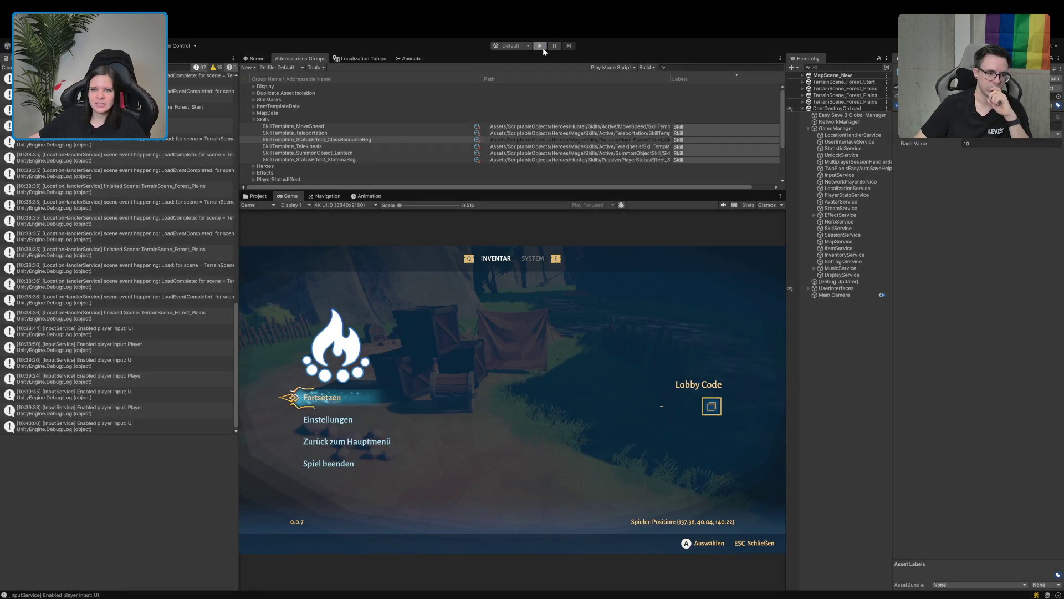
Set Base Value to 20 on both the HungerDrain and HungerDamage attributes, then relaunch Play mode.
{"action": "left_click", "coordinate": [985, 143]}
{"action": "type", "text": "20"}
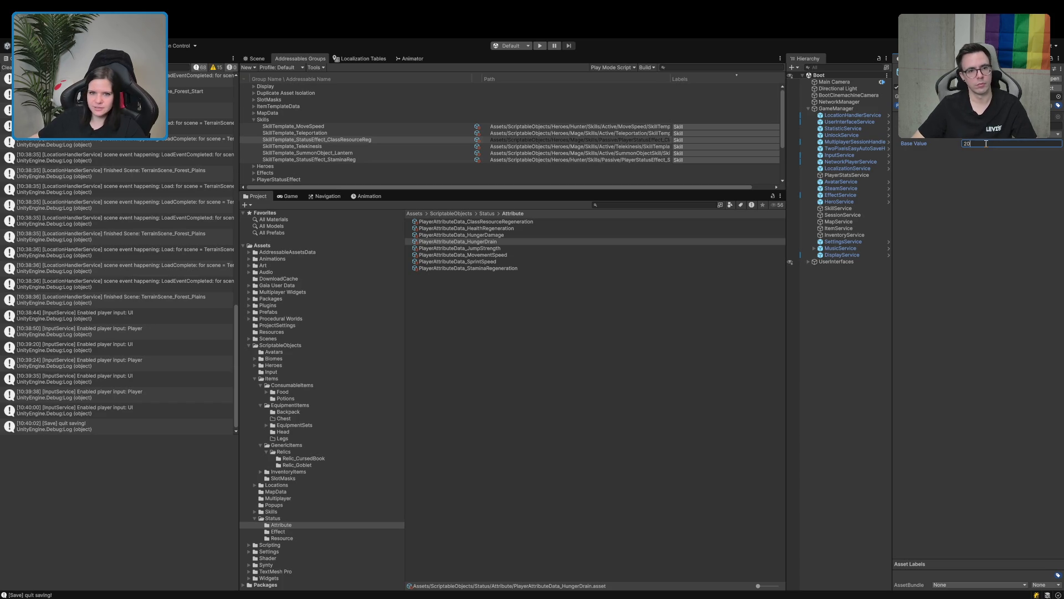
{"action": "left_click", "coordinate": [455, 241]}
{"action": "left_click", "coordinate": [462, 235]}
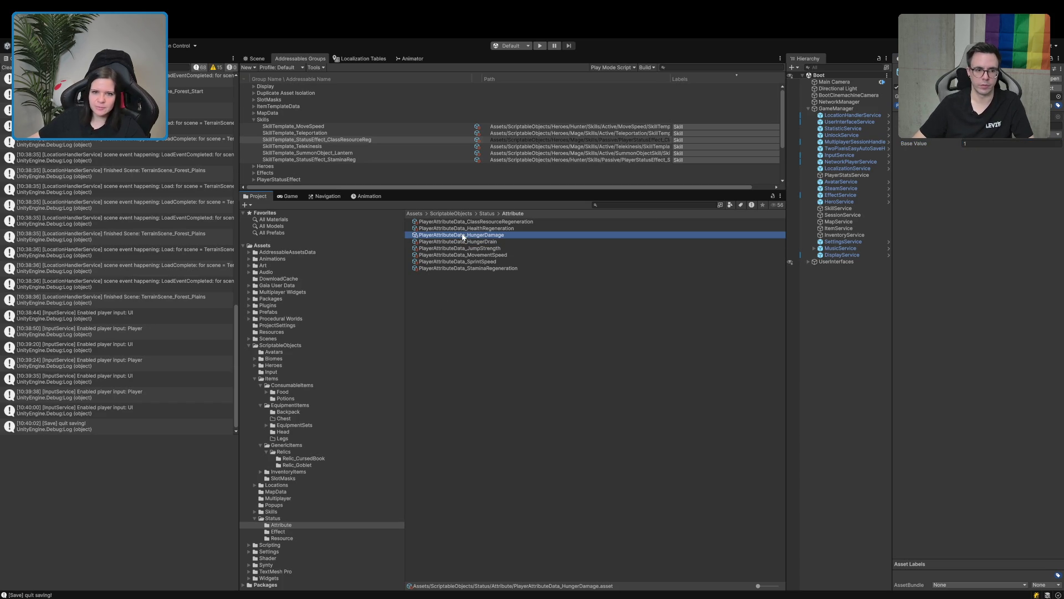
{"action": "left_click", "coordinate": [981, 143]}
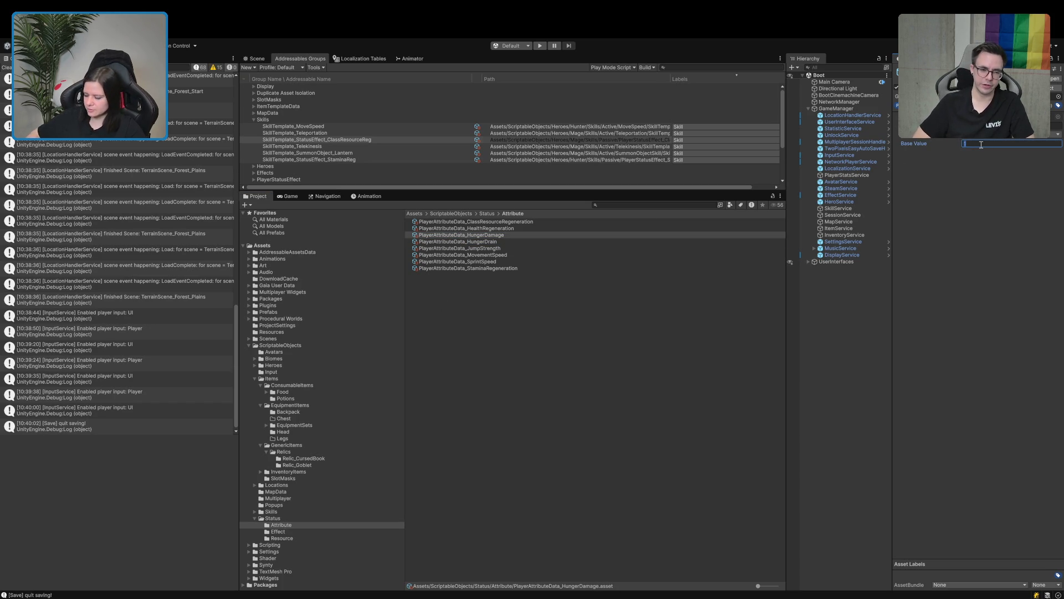
{"action": "type", "text": "20"}
{"action": "left_click", "coordinate": [541, 46]}
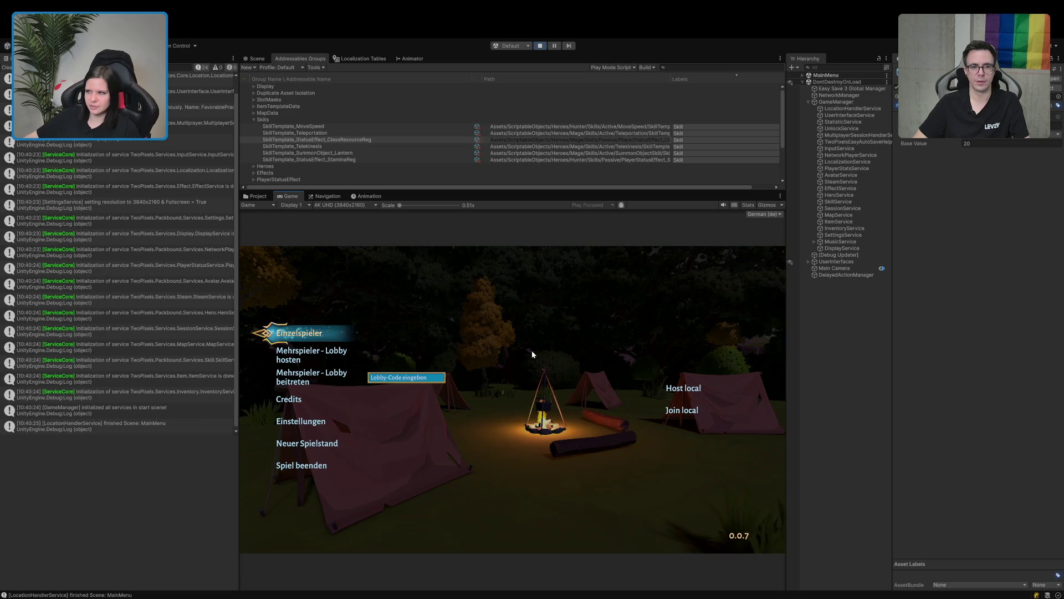
Choose Einzelspieler and run through the tavern lobby's glowing arch to load the forest map.
{"action": "left_click", "coordinate": [292, 332]}
{"action": "key", "text": "w"}
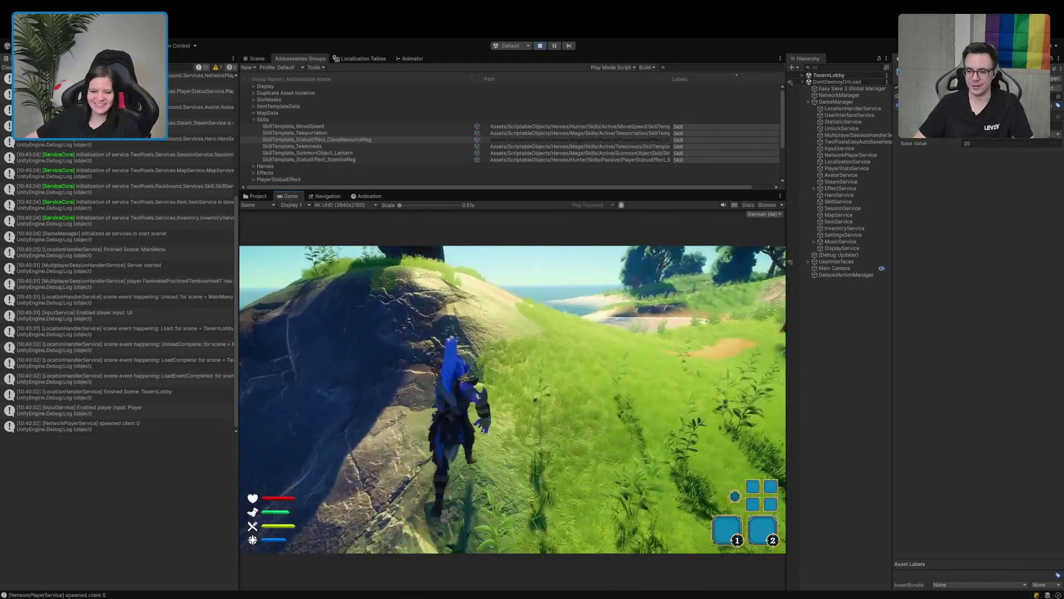
{"action": "key", "text": "w"}
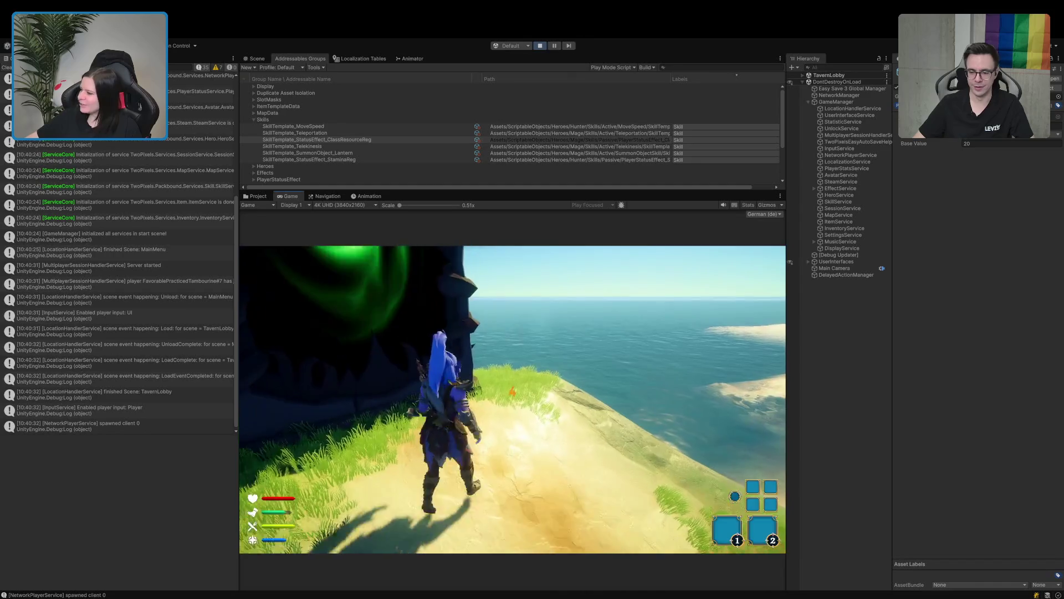
{"action": "key", "text": "w"}
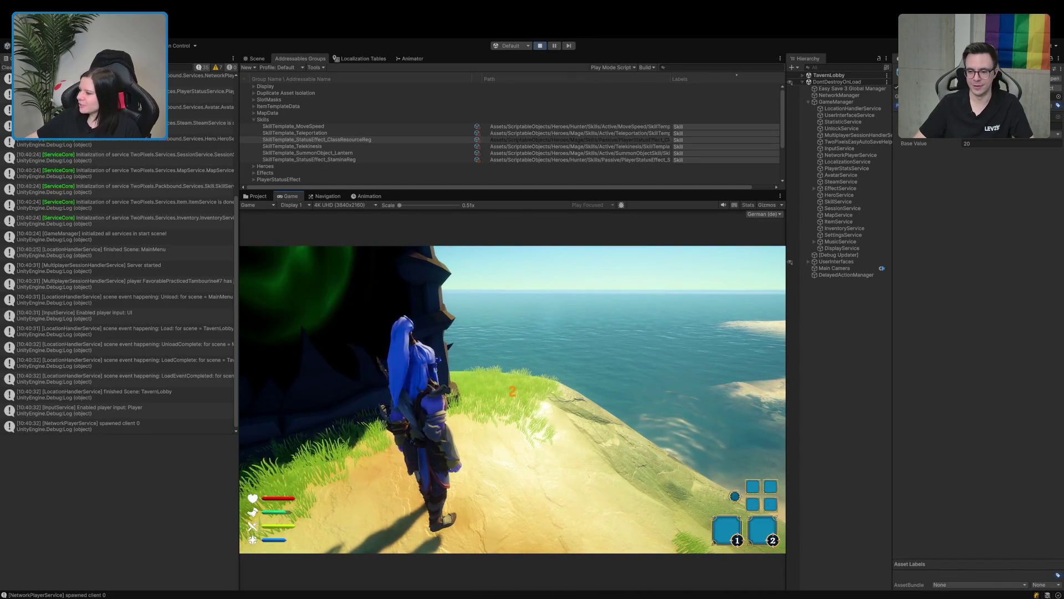
{"action": "key", "text": "a"}
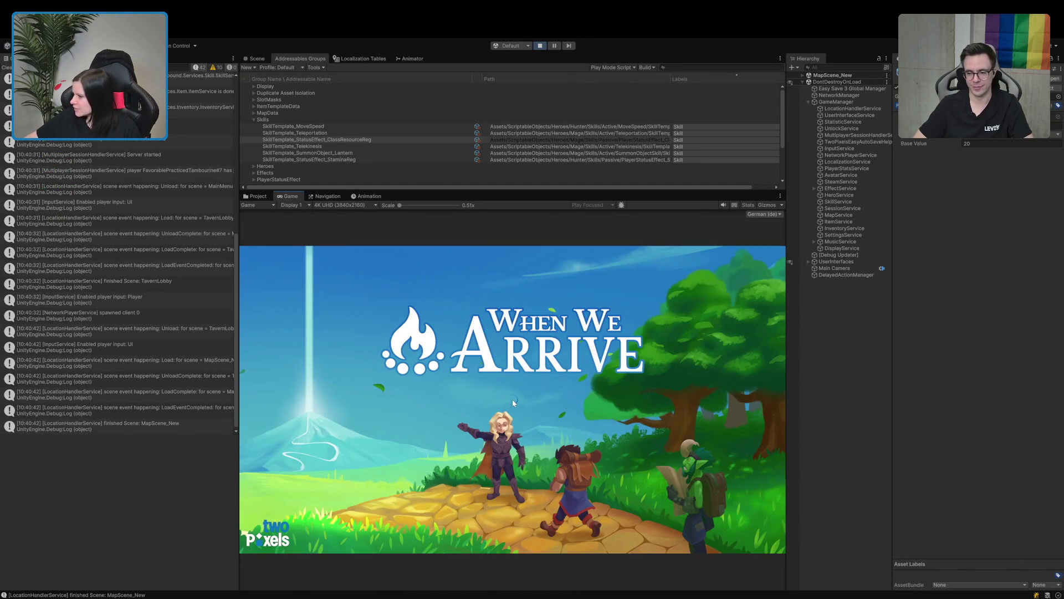
Run to the camp chest and move the red healing potion and yellow item into the hand slots.
{"action": "key", "text": "w"}
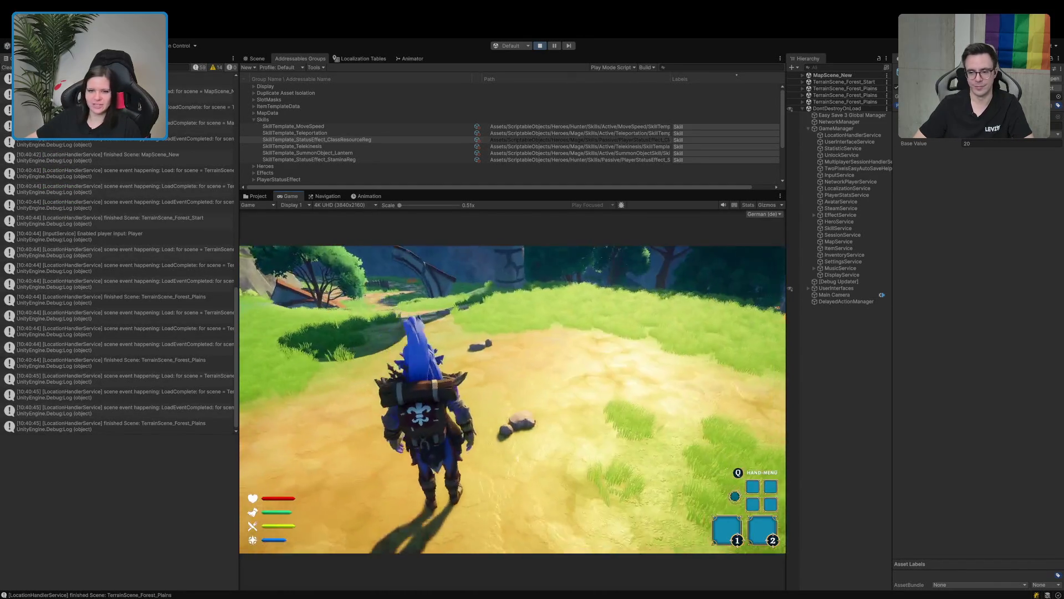
{"action": "key", "text": "w"}
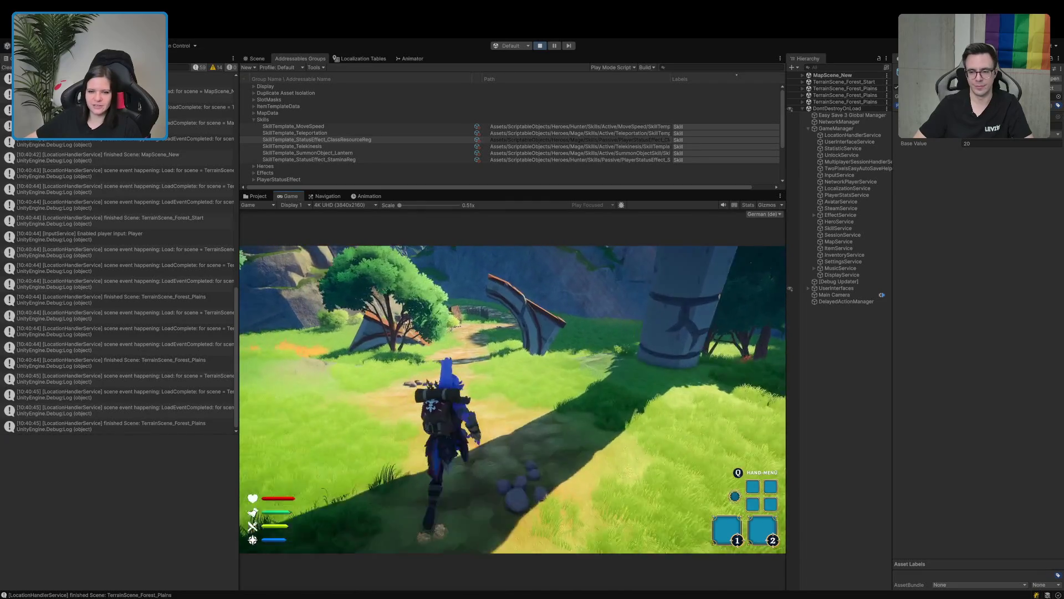
{"action": "key", "text": "w"}
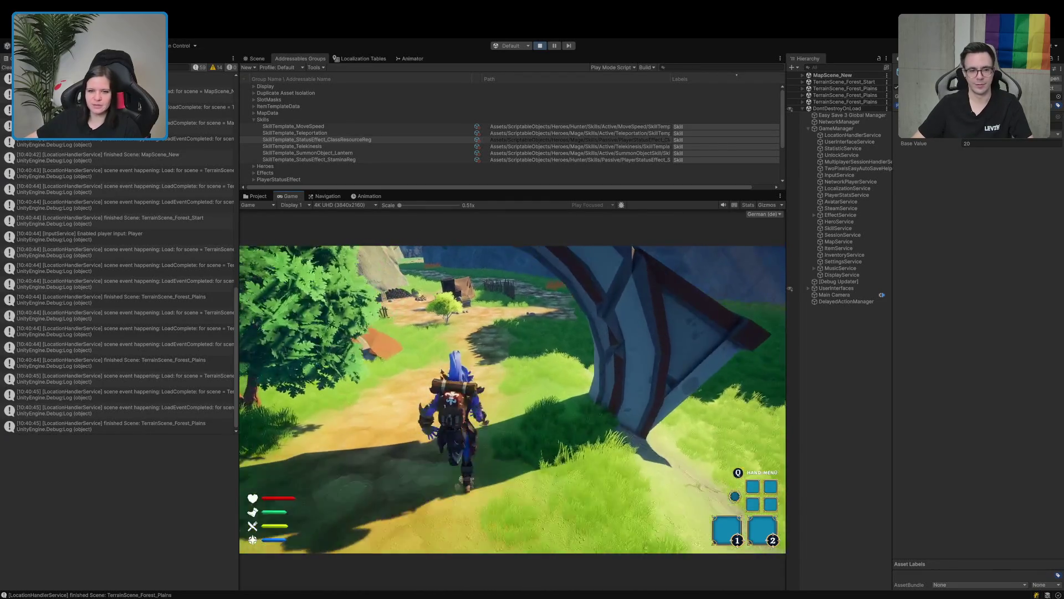
{"action": "key", "text": "w"}
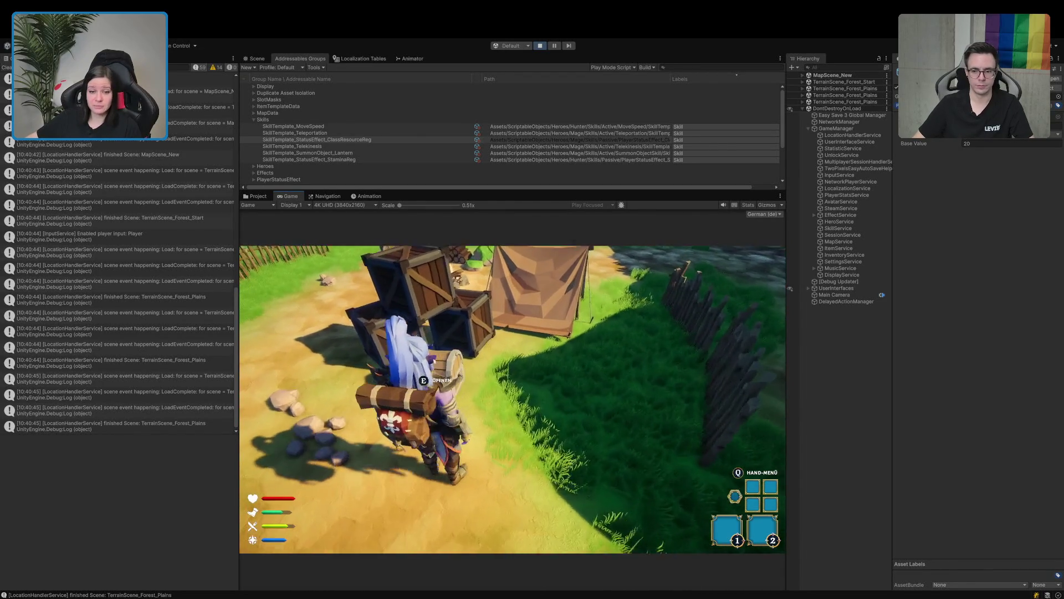
{"action": "key", "text": "e"}
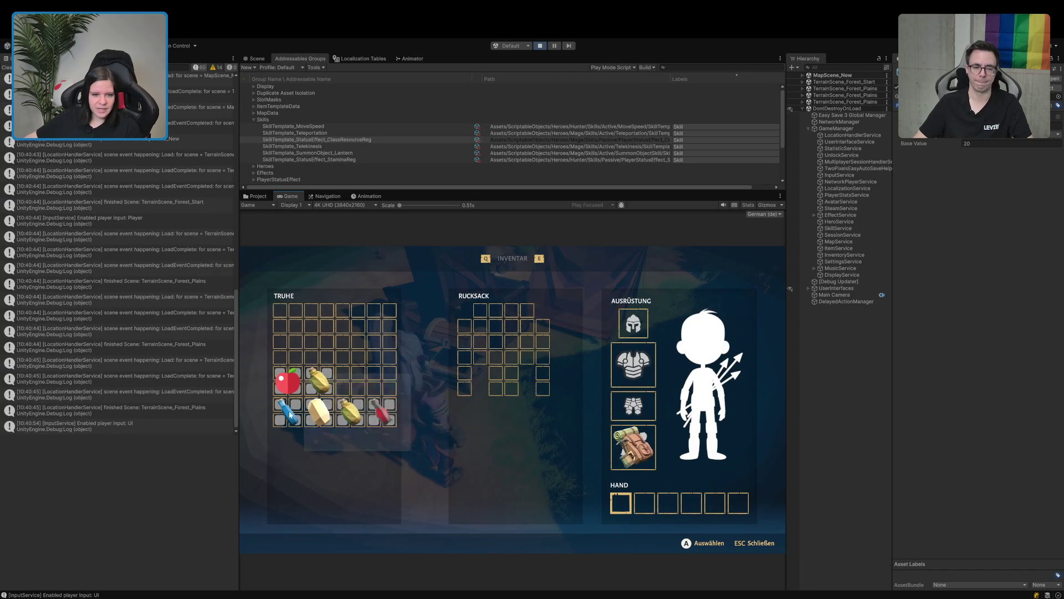
{"action": "left_click_drag", "start_coordinate": [382, 411], "coordinate": [600, 495]}
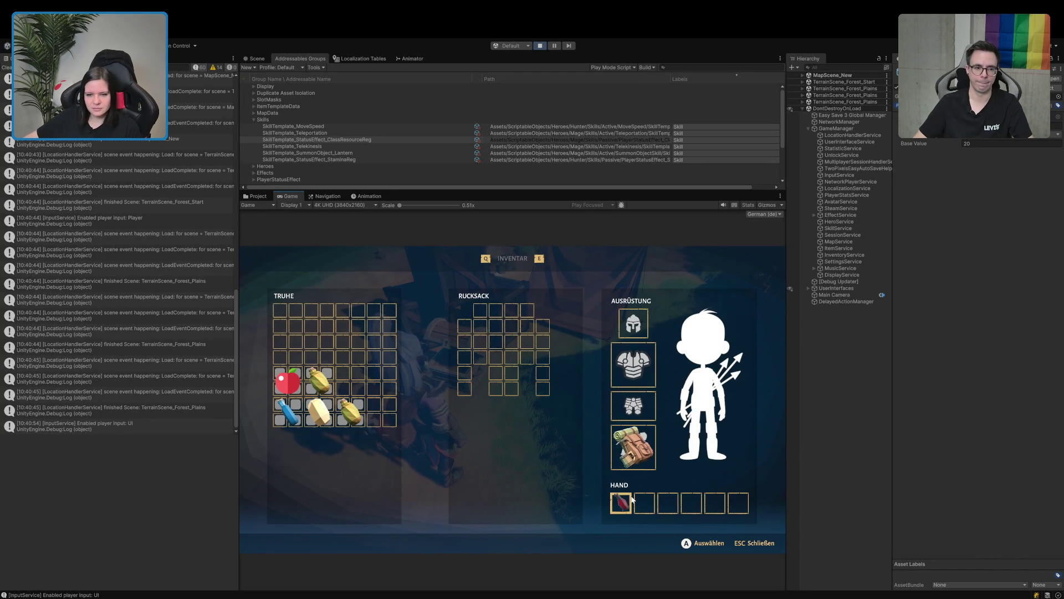
{"action": "mouse_move", "coordinate": [318, 411]}
{"action": "left_mouse_down"}
{"action": "mouse_move", "coordinate": [528, 497]}
{"action": "mouse_move", "coordinate": [644, 503]}
{"action": "left_mouse_up"}
{"action": "key", "text": "Escape"}
{"action": "key", "text": "s"}
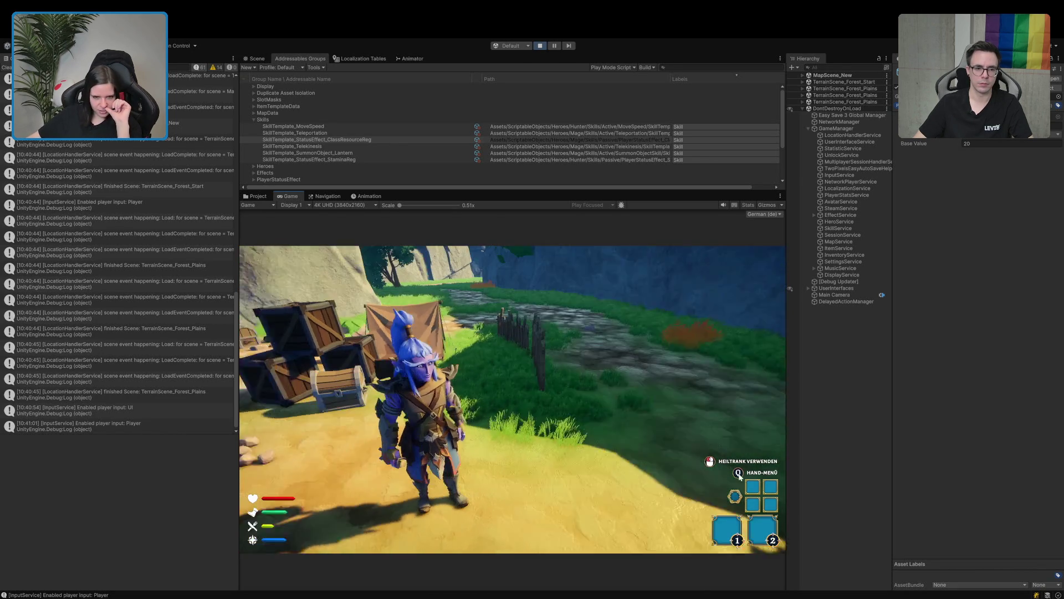
Select the potato from the Q hand wheel and eat it.
{"action": "key", "text": "q"}
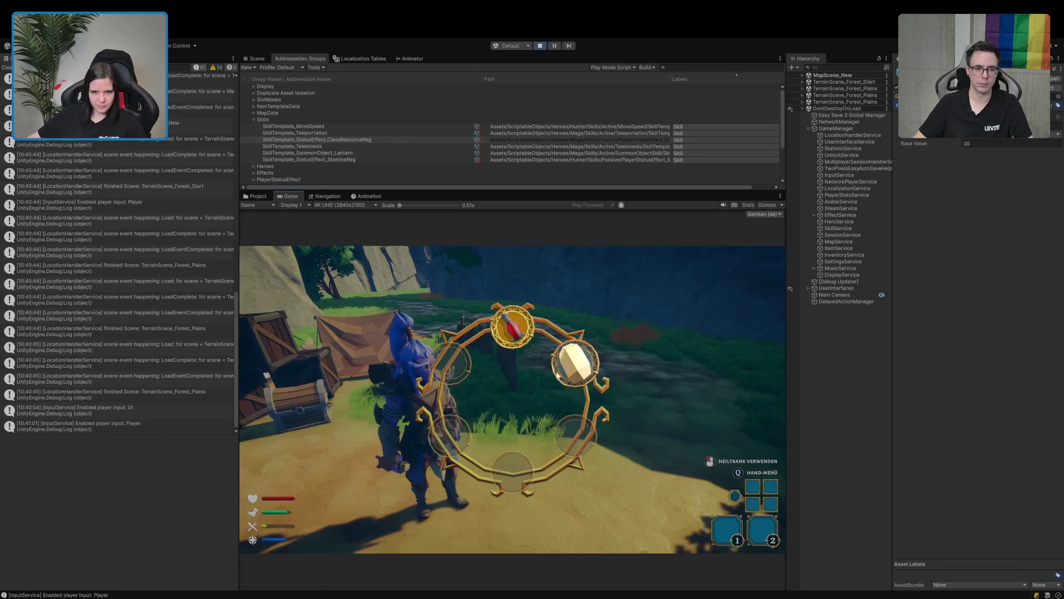
{"action": "left_click", "coordinate": [571, 368]}
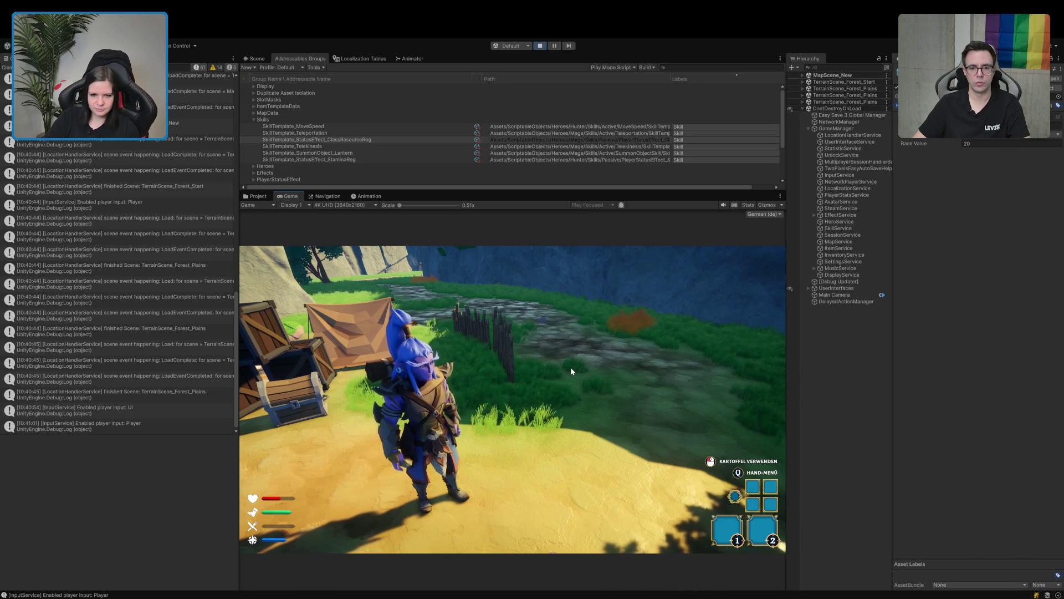
{"action": "key", "text": "w"}
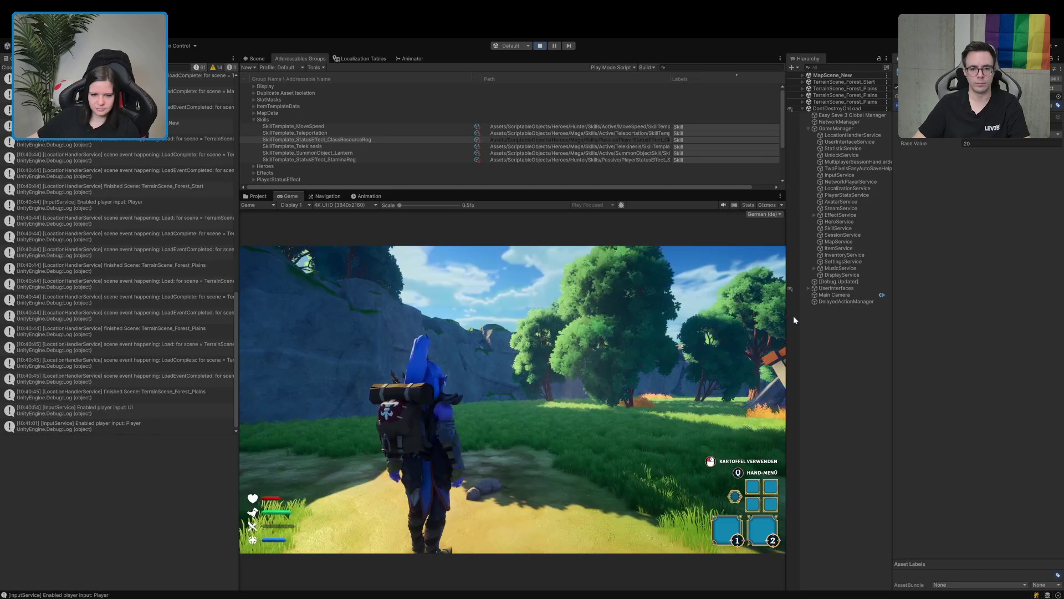
{"action": "key", "text": "q"}
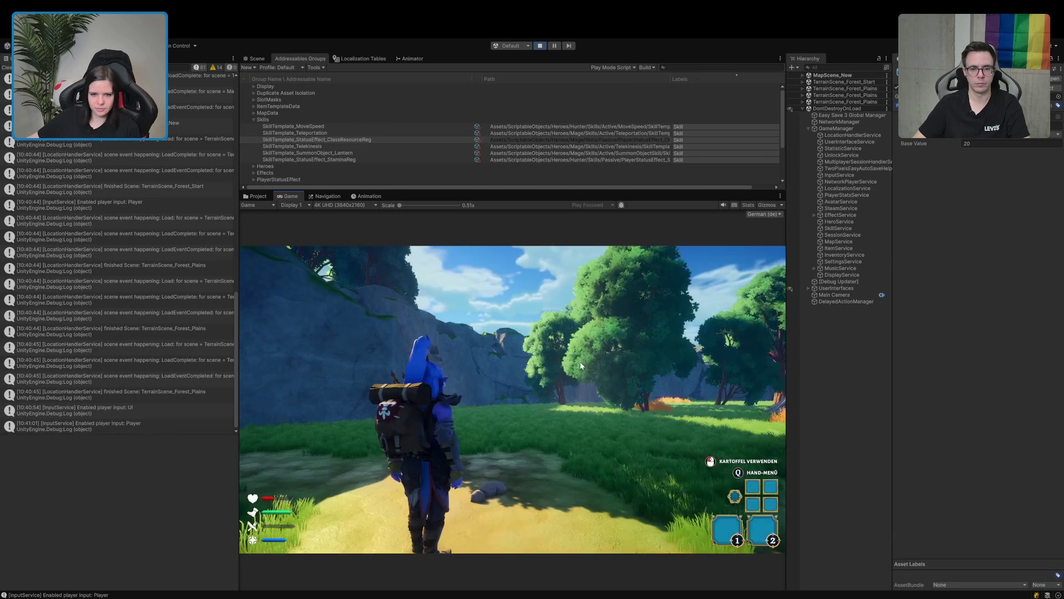
{"action": "mouse_move", "coordinate": [437, 321]}
{"action": "mouse_move", "coordinate": [395, 421]}
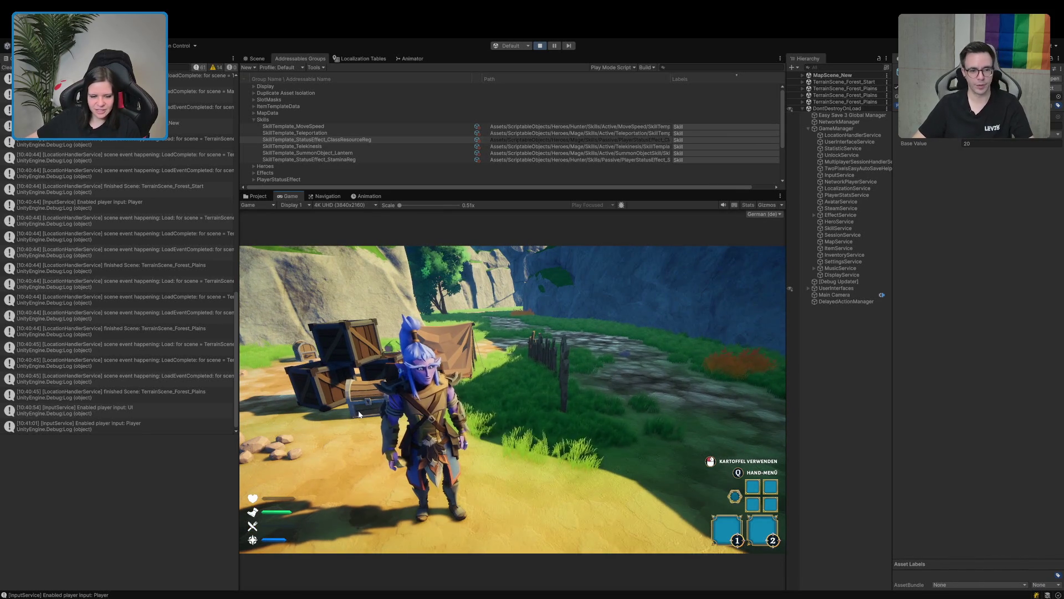
{"action": "left_click", "coordinate": [359, 414]}
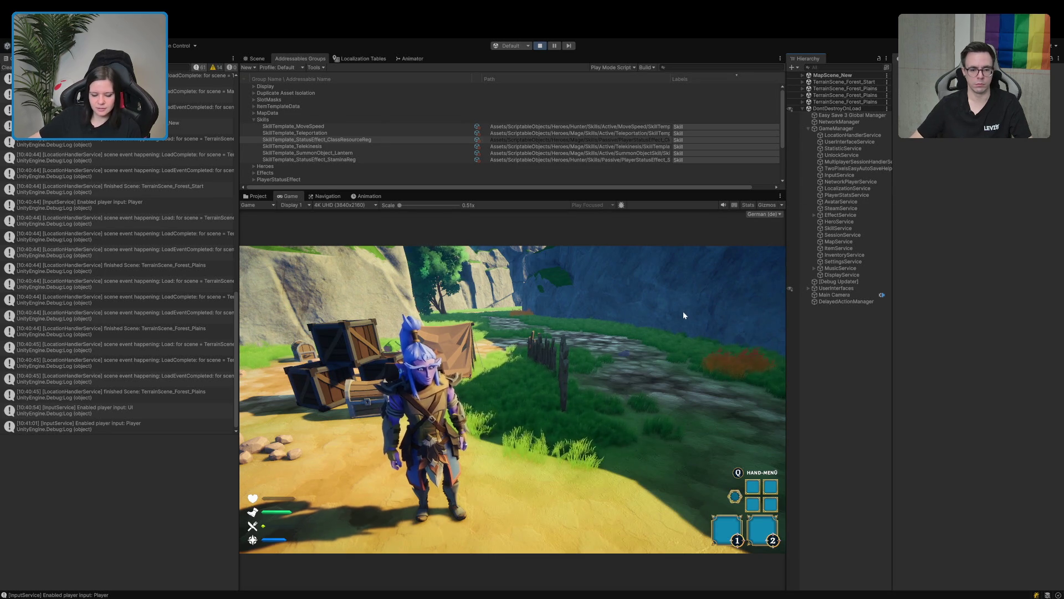
Ready the Heiltrank healing potion, drink it, and stop Play mode.
{"action": "key", "text": "q"}
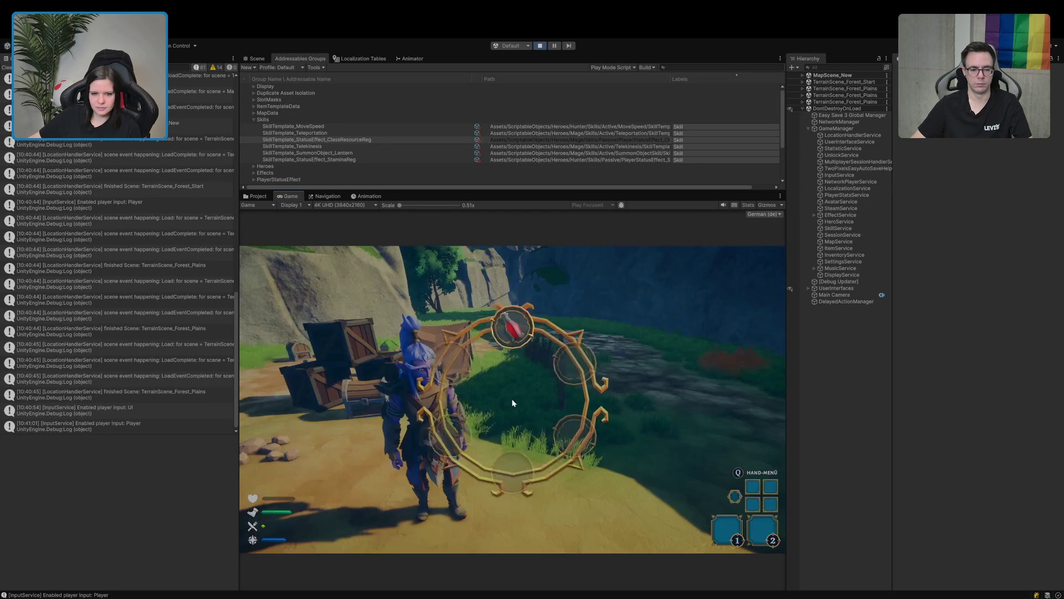
{"action": "left_click", "coordinate": [512, 343]}
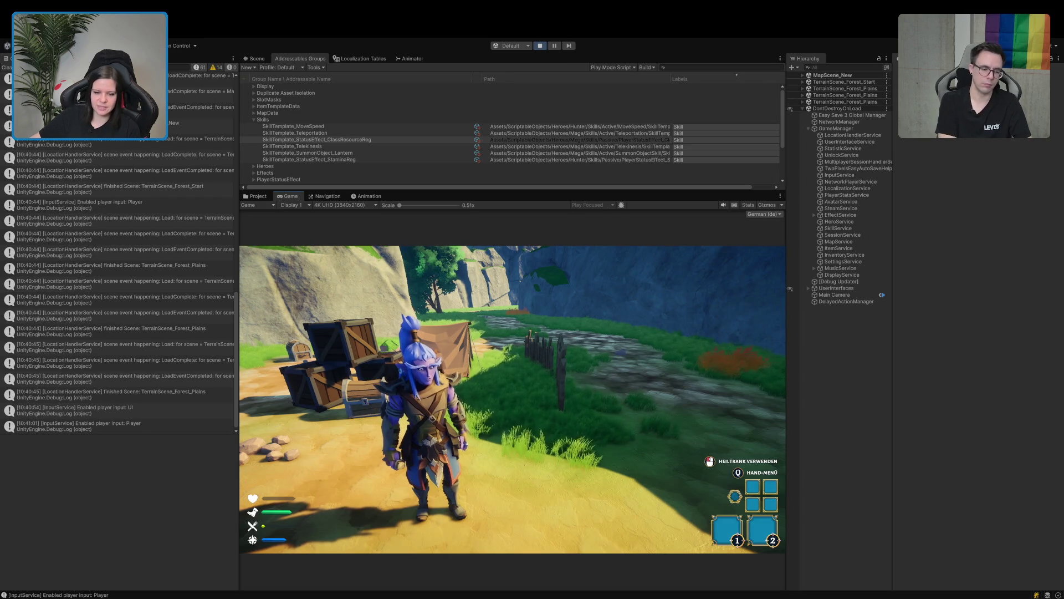
{"action": "right_click", "coordinate": [512, 399]}
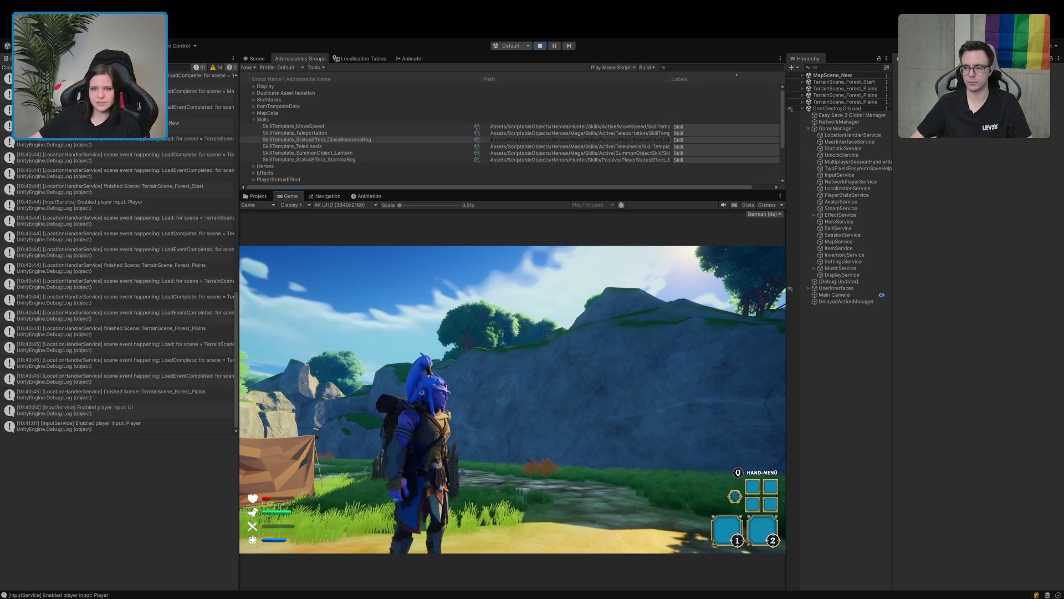
{"action": "left_click", "coordinate": [540, 46]}
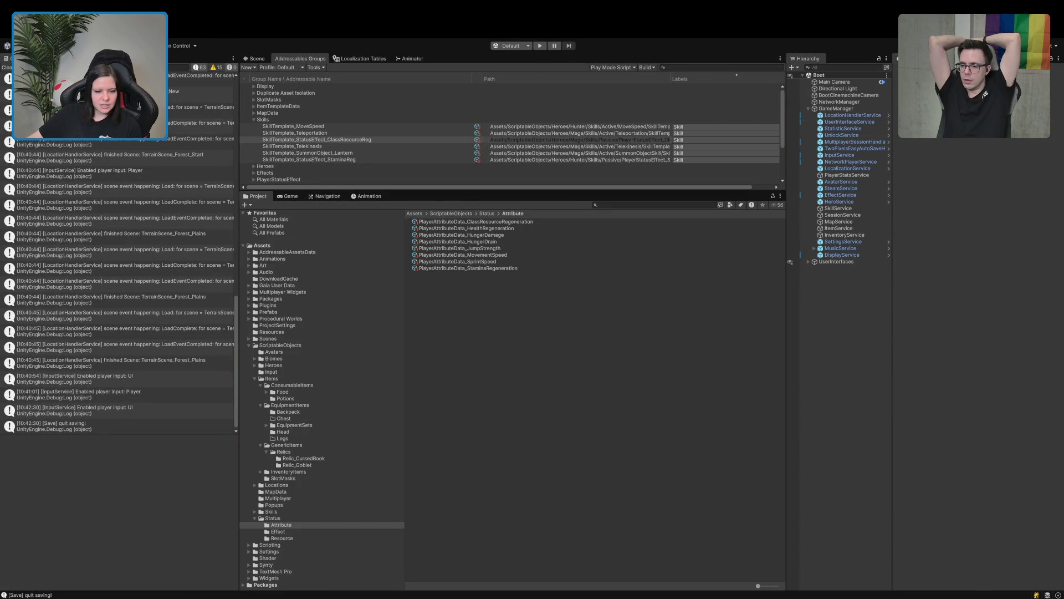
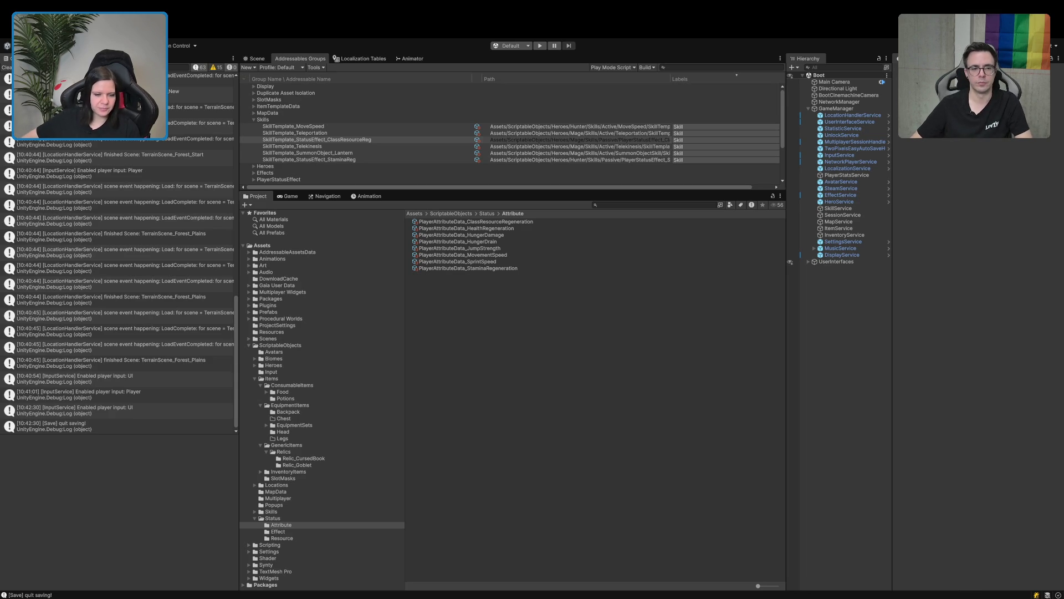
Glance at ClientPlayerStatusHelperController.cs in Rider, then bring the Unity Editor back to the front.
{"action": "key", "text": "alt+Tab"}
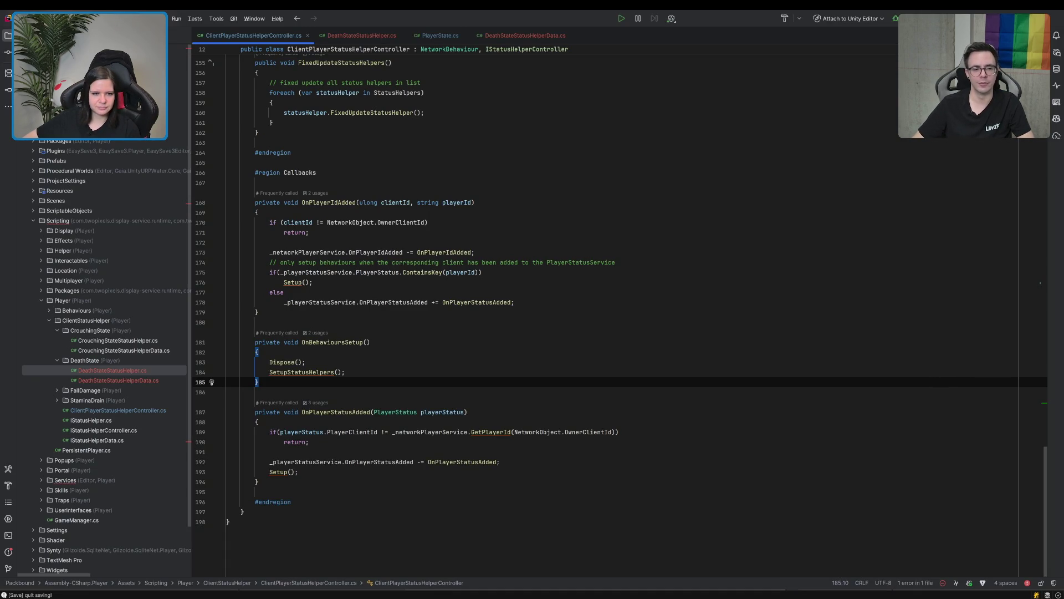
{"action": "key", "text": "alt+Tab"}
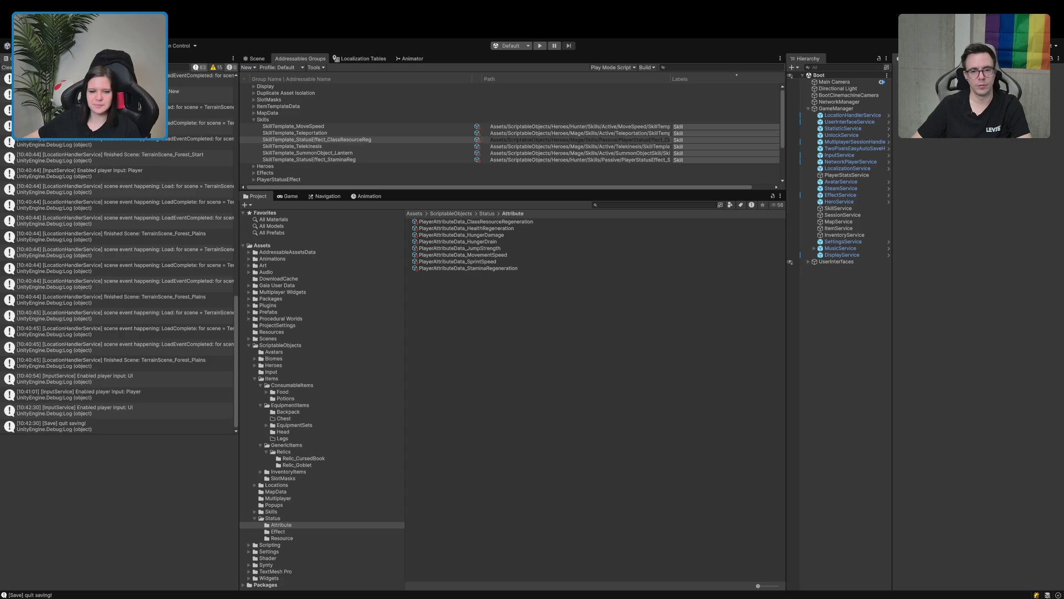
Review the ClientPlayerStatusHelperController.cs code in Rider, then switch back to the Unity Editor.
{"action": "key", "text": "alt+Tab"}
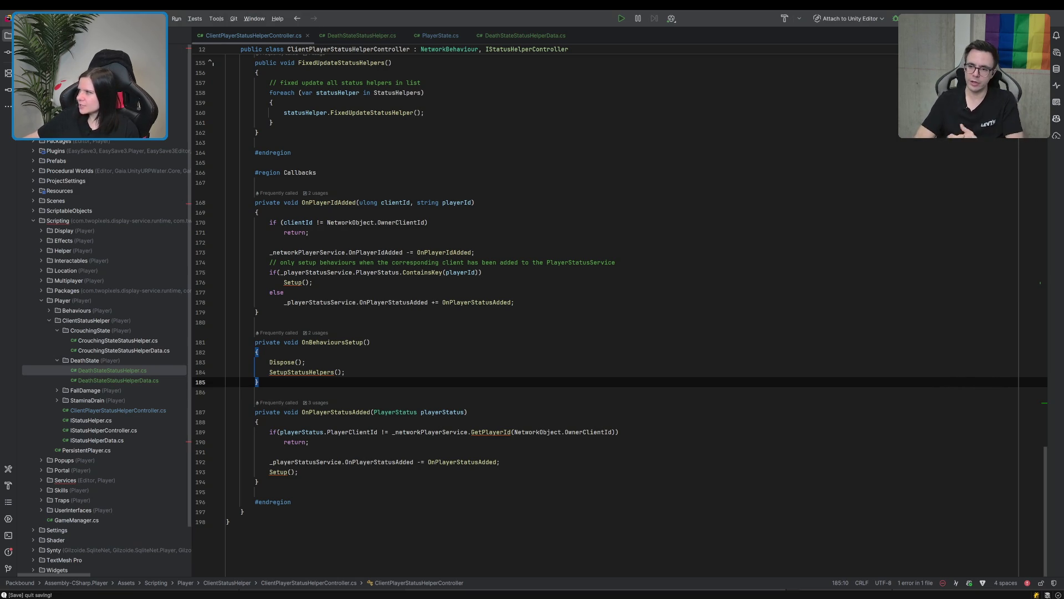
{"action": "key", "text": "alt+Tab"}
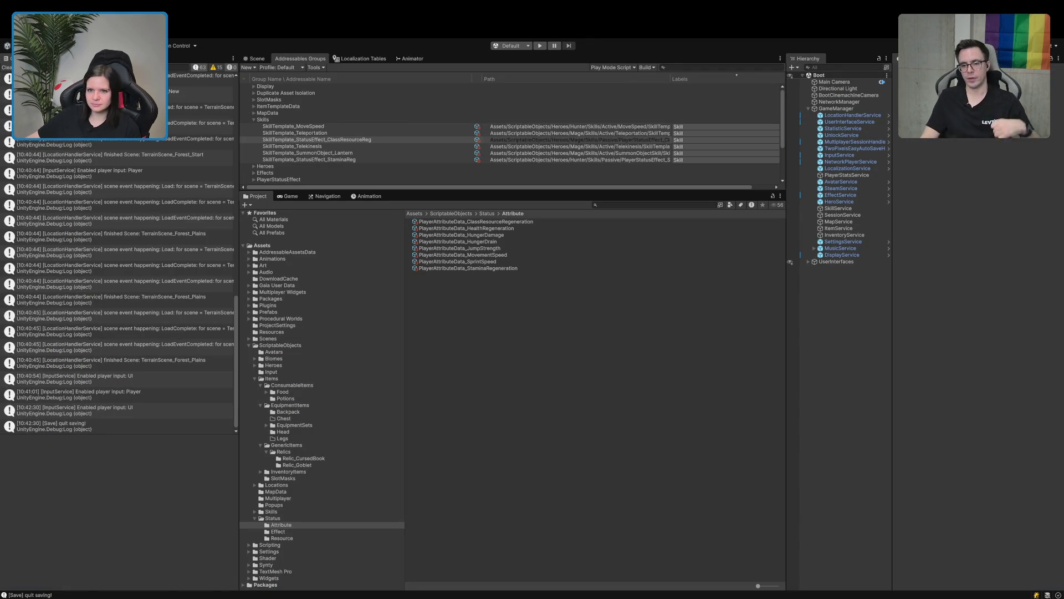
Clear all messages from the Unity Console and return to Rider.
{"action": "left_click", "coordinate": [8, 68]}
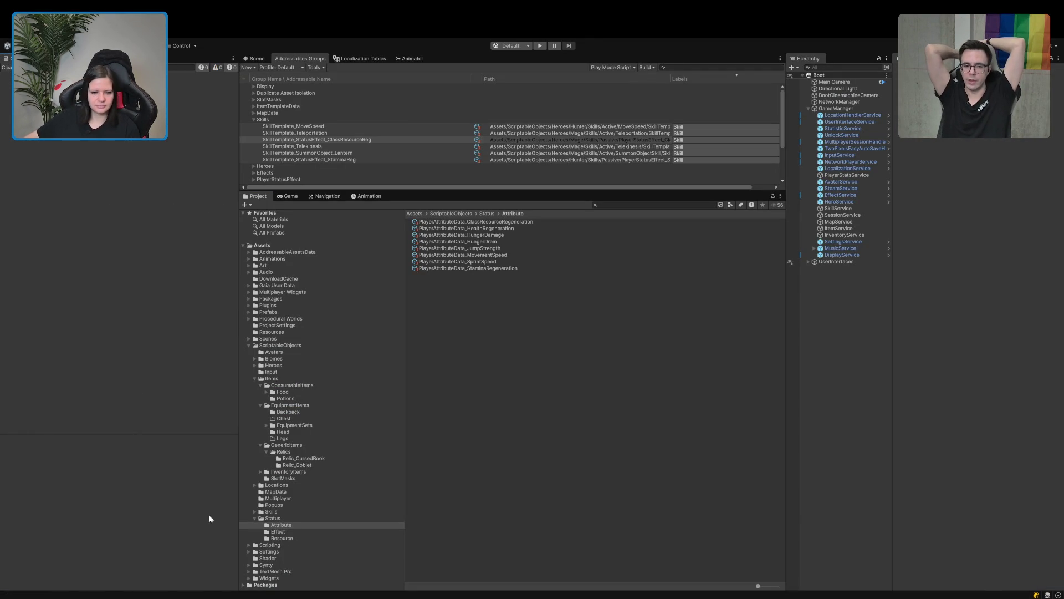
{"action": "key", "text": "alt+Tab"}
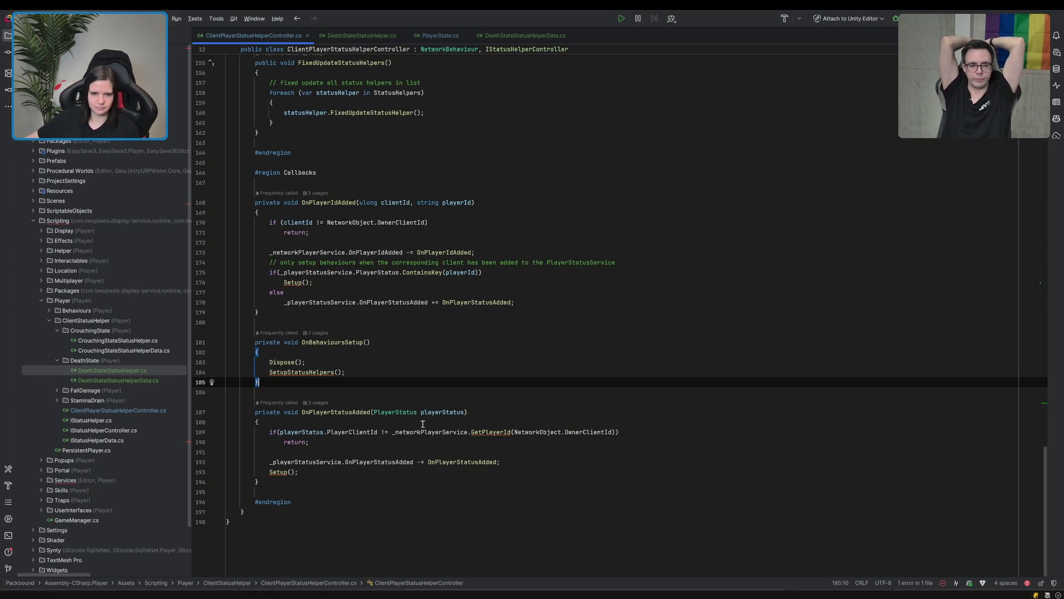
Close PlayerState.cs and switch to the DeathStateStatusHelper.cs file.
{"action": "scroll", "coordinate": [316, 372], "scroll_direction": "up", "scroll_amount": 10}
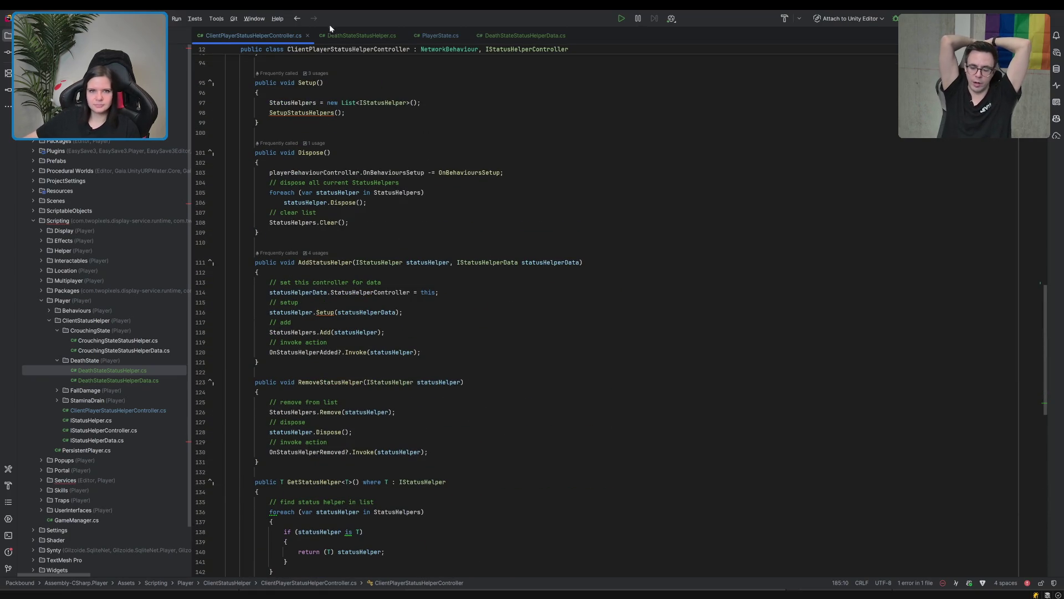
{"action": "left_click", "coordinate": [461, 35]}
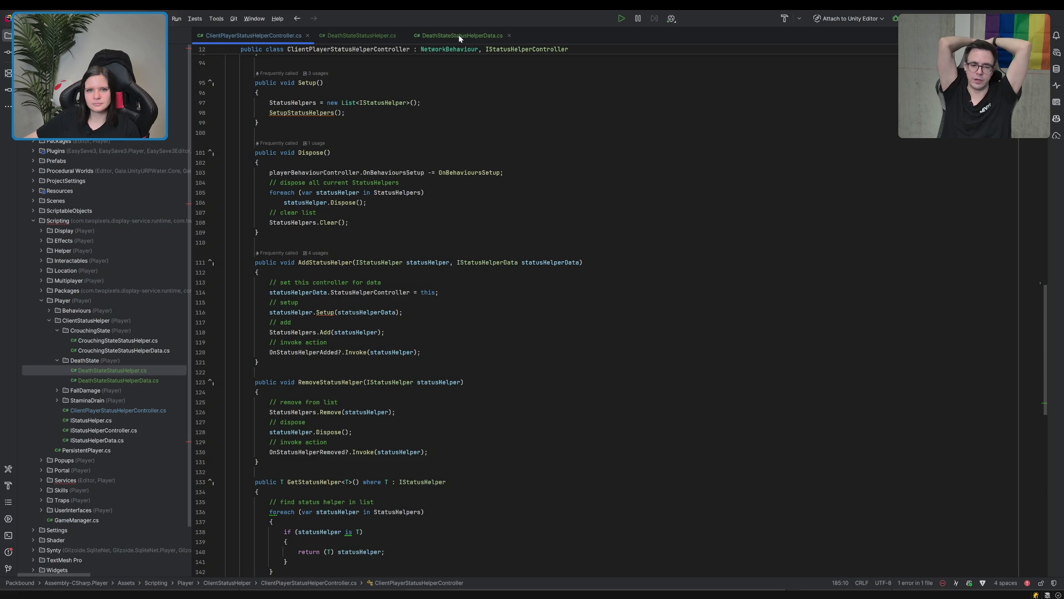
{"action": "left_click", "coordinate": [360, 35]}
{"action": "left_click", "coordinate": [432, 217]}
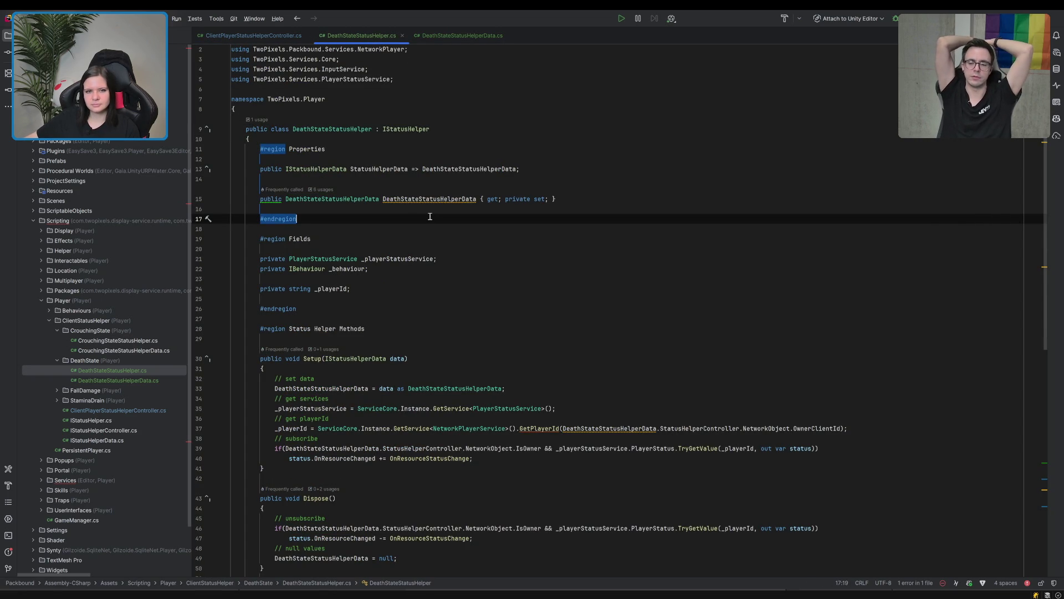
Review the file and add a blank line after AddState(PlayerState.Dead) on line 71.
{"action": "scroll", "coordinate": [431, 215], "scroll_direction": "down", "scroll_amount": 5}
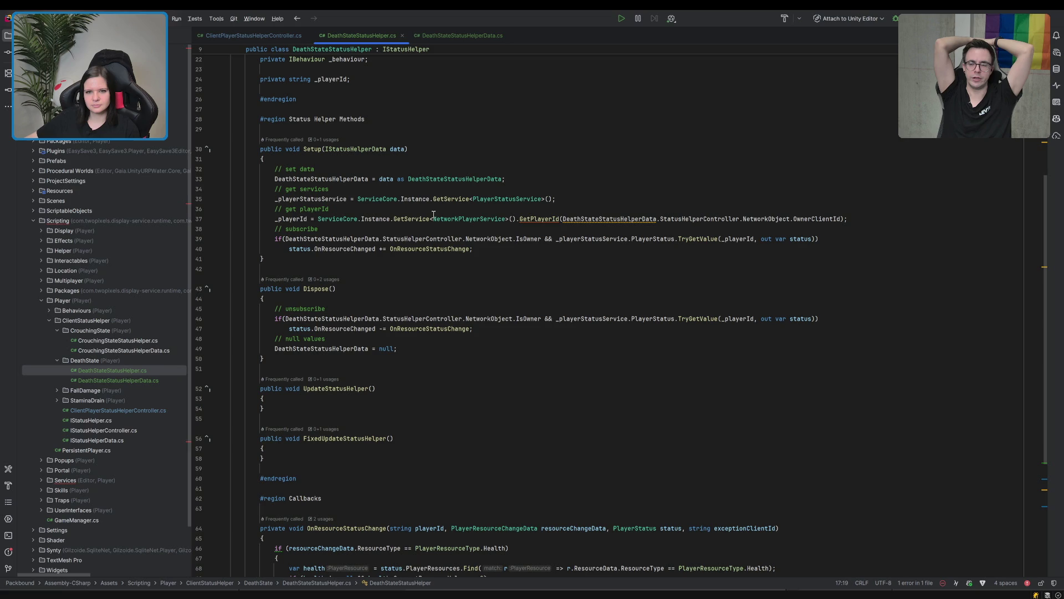
{"action": "scroll", "coordinate": [434, 214], "scroll_direction": "down", "scroll_amount": 5}
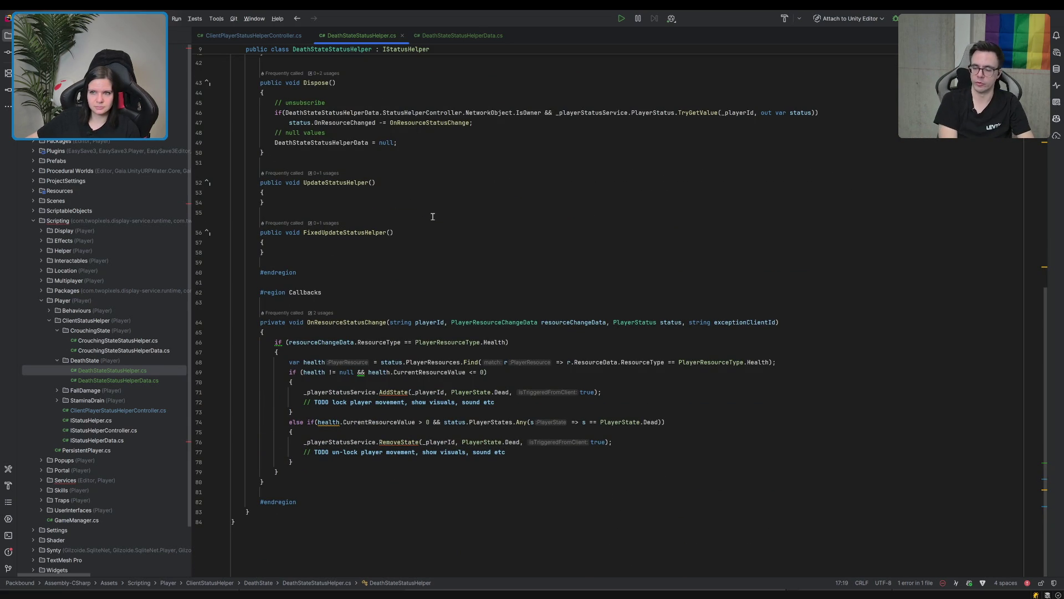
{"action": "scroll", "coordinate": [433, 216], "scroll_direction": "up", "scroll_amount": 3}
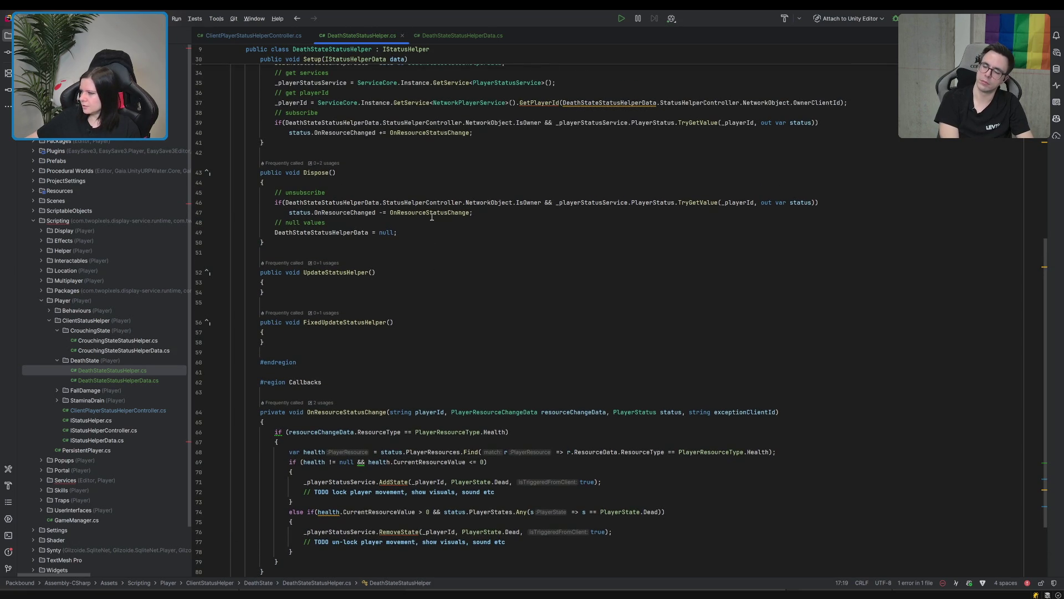
{"action": "scroll", "coordinate": [430, 216], "scroll_direction": "down", "scroll_amount": 3}
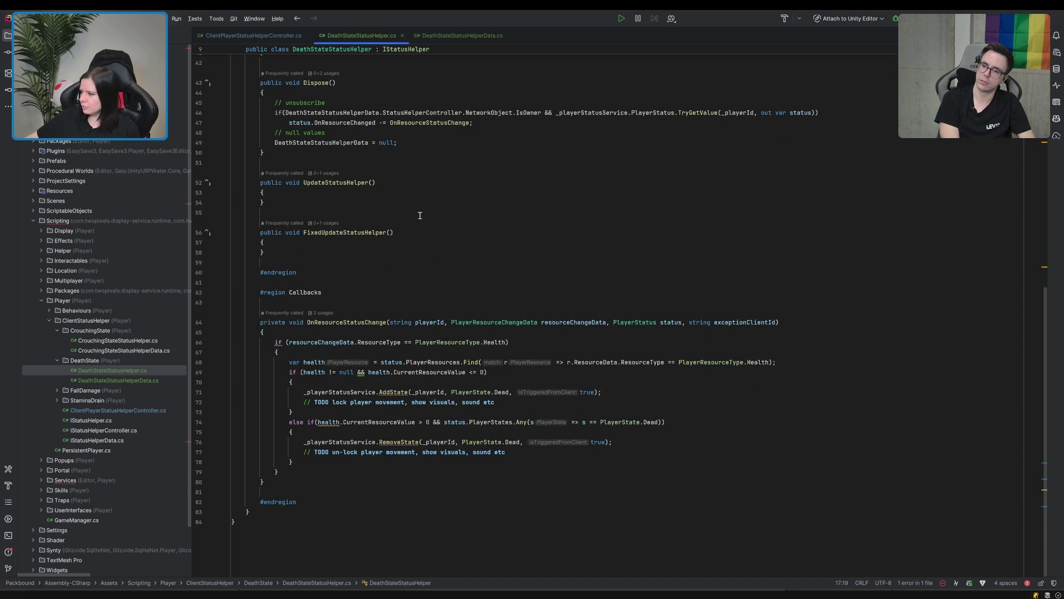
{"action": "scroll", "coordinate": [616, 199], "scroll_direction": "up", "scroll_amount": 9}
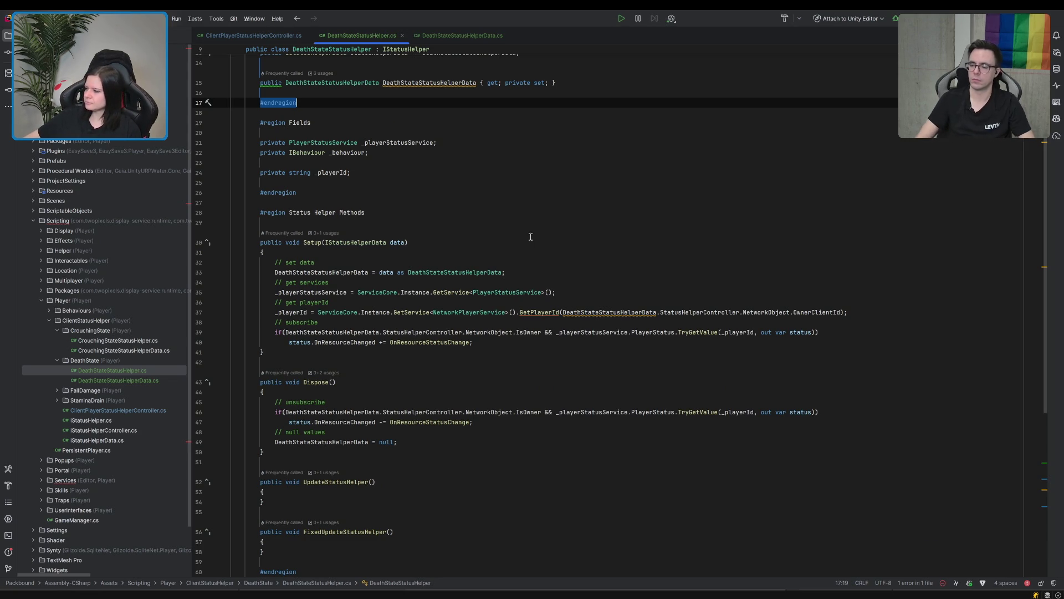
{"action": "scroll", "coordinate": [743, 314], "scroll_direction": "down", "scroll_amount": 10}
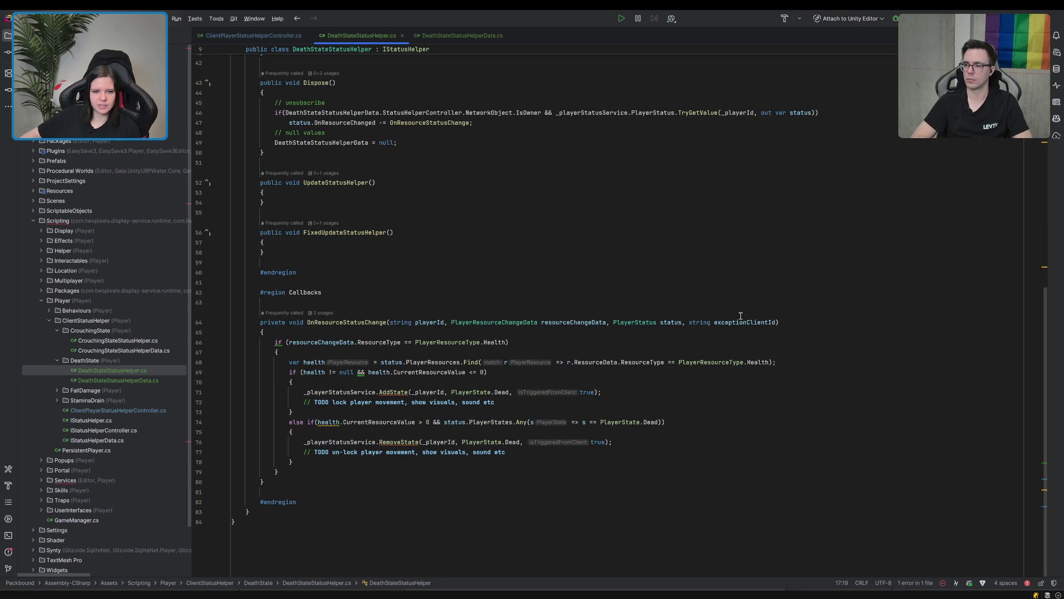
{"action": "left_click", "coordinate": [648, 391]}
{"action": "key", "text": "Return"}
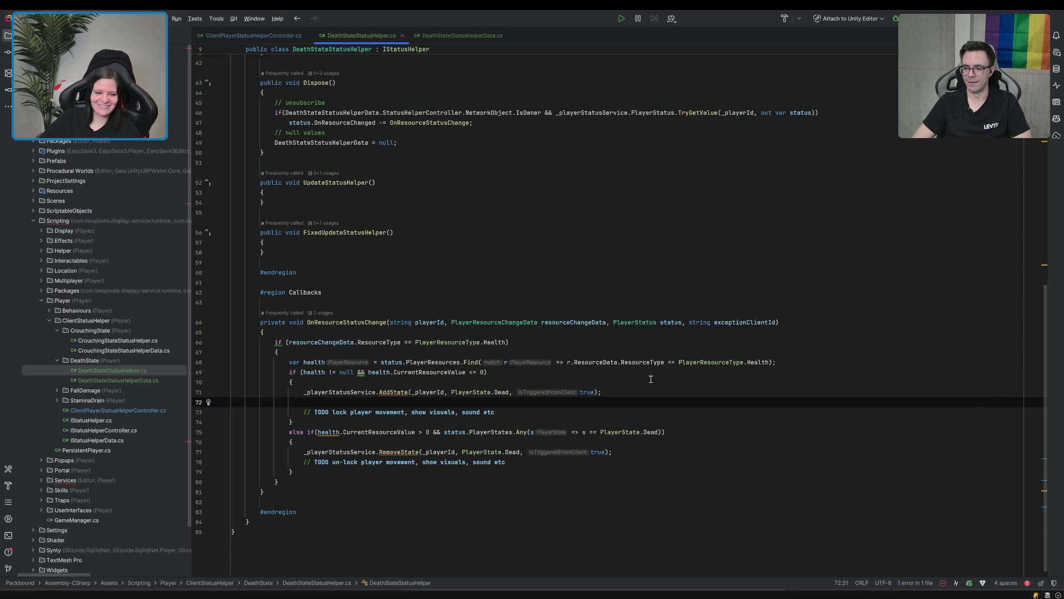
Scroll through DeathStateStatusHelper.cs around the new line and the TODO lock-movement comment.
{"action": "scroll", "coordinate": [618, 360], "scroll_direction": "up", "scroll_amount": 10}
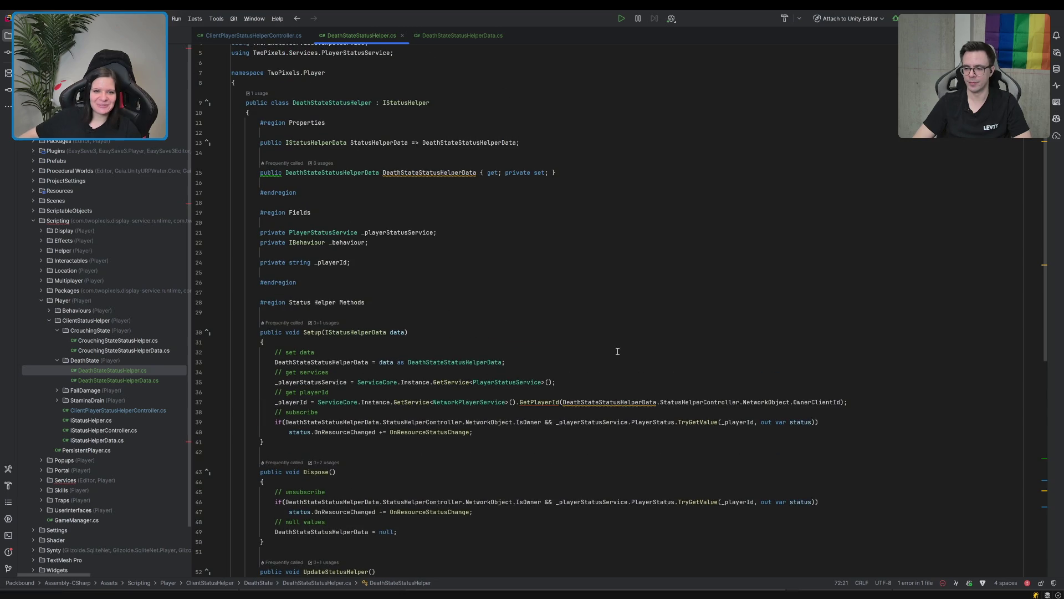
{"action": "scroll", "coordinate": [617, 351], "scroll_direction": "down", "scroll_amount": 5}
{"action": "scroll", "coordinate": [616, 351], "scroll_direction": "down", "scroll_amount": 6}
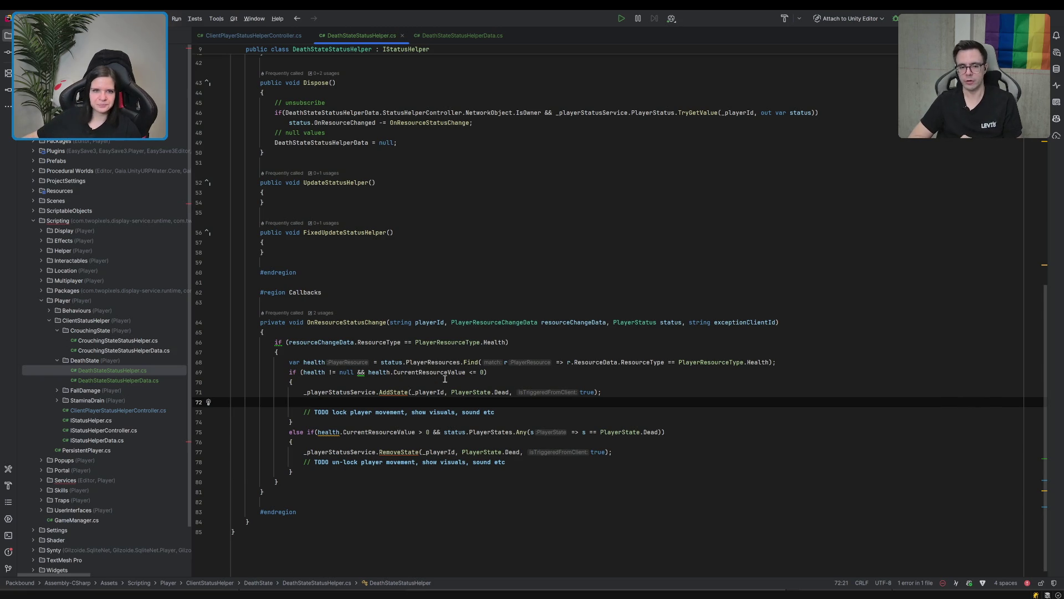
{"action": "scroll", "coordinate": [446, 339], "scroll_direction": "up", "scroll_amount": 5}
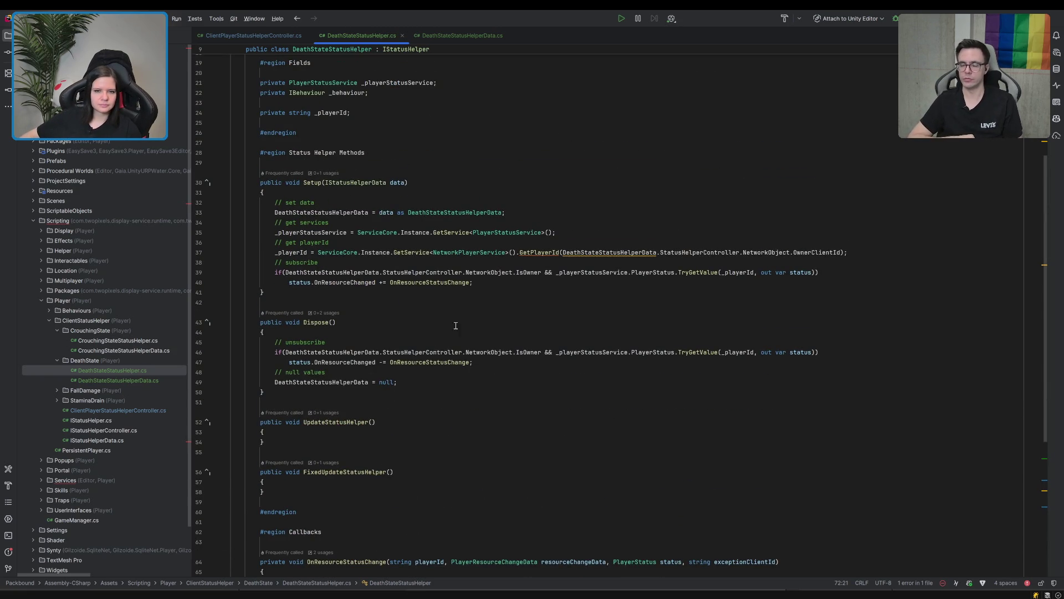
Check DeathStateStatusHelperData.cs, then add a blank line after the OnResourceStatusChanged subscription in Setup.
{"action": "left_click", "coordinate": [456, 39]}
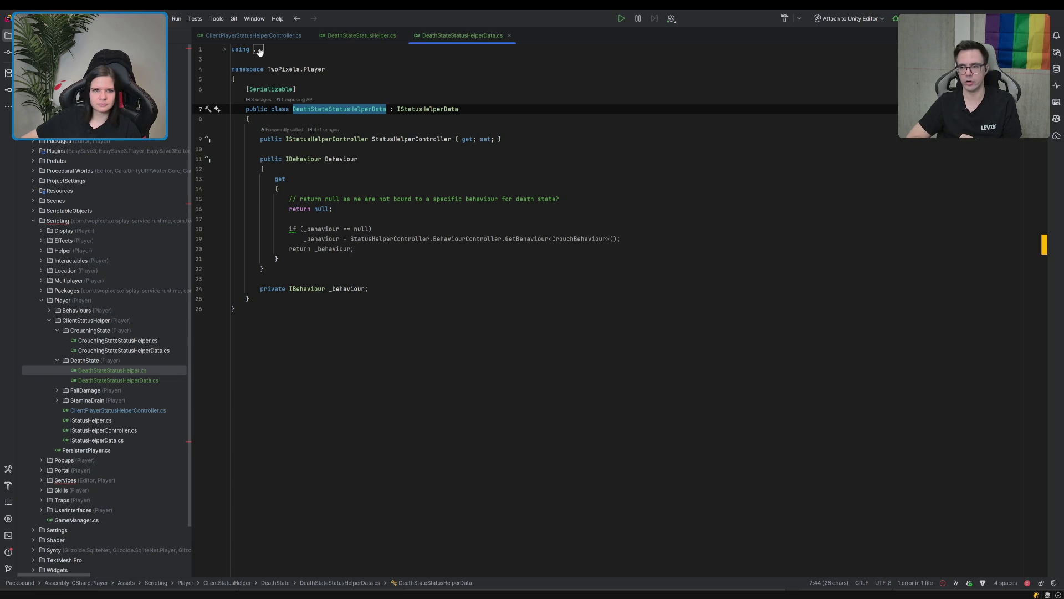
{"action": "left_click", "coordinate": [366, 35]}
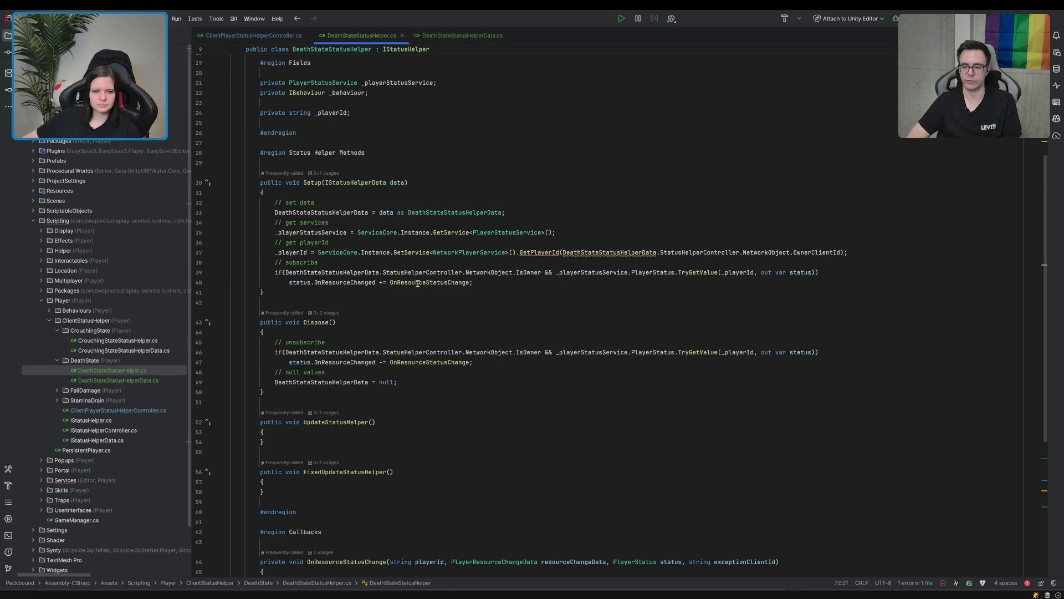
{"action": "scroll", "coordinate": [417, 283], "scroll_direction": "down", "scroll_amount": 2}
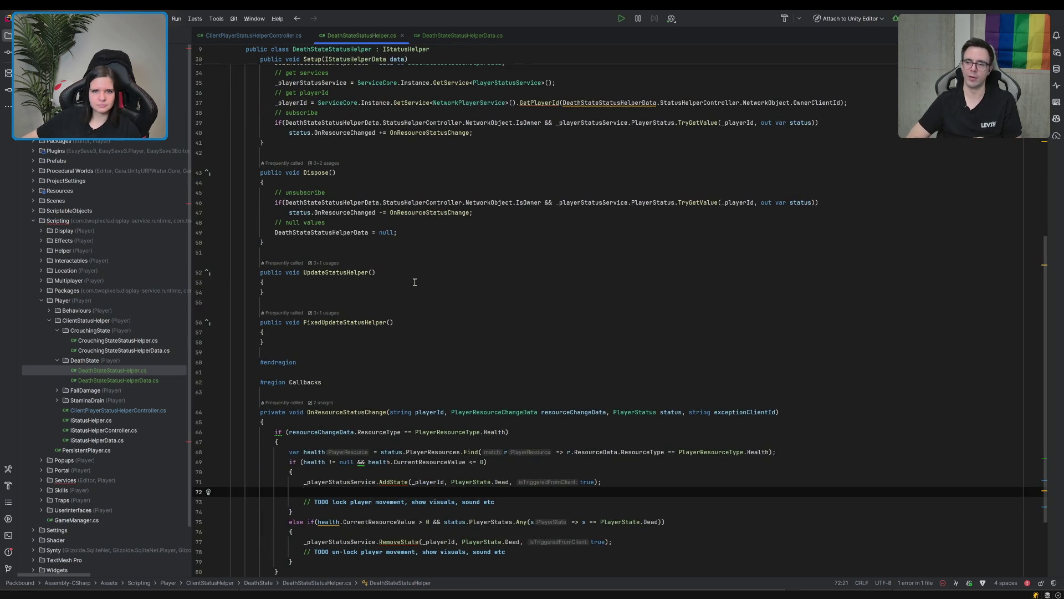
{"action": "scroll", "coordinate": [417, 282], "scroll_direction": "up", "scroll_amount": 2}
{"action": "left_click", "coordinate": [510, 192]}
{"action": "key", "text": "Return"}
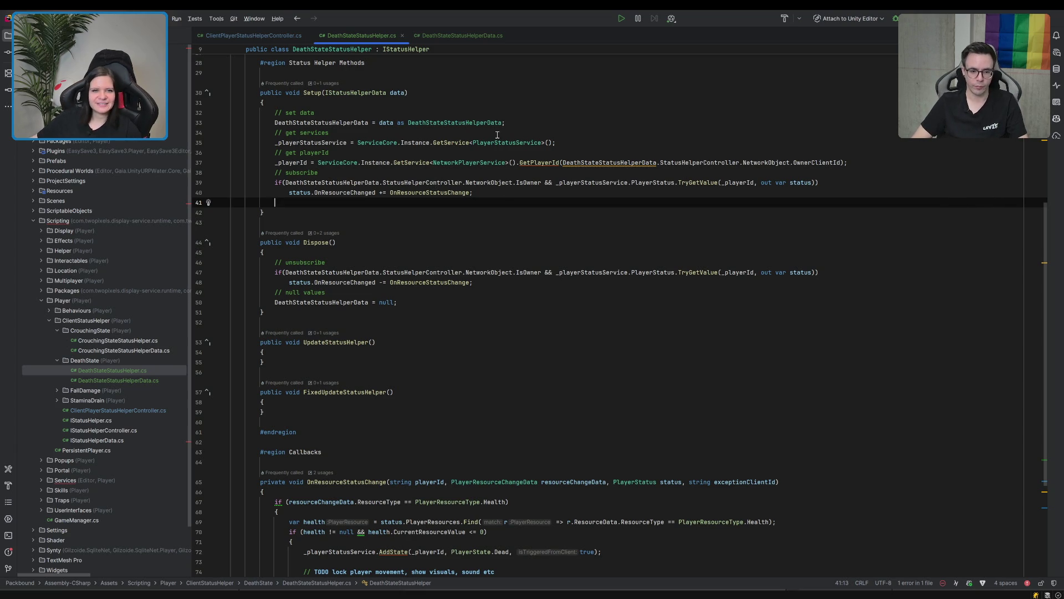
Declare a private PlayerBehaviourController _playerBehaviourController field below the _behaviour field.
{"action": "scroll", "coordinate": [501, 152], "scroll_direction": "up", "scroll_amount": 7}
{"action": "left_click", "coordinate": [446, 207]}
{"action": "left_click", "coordinate": [447, 212]}
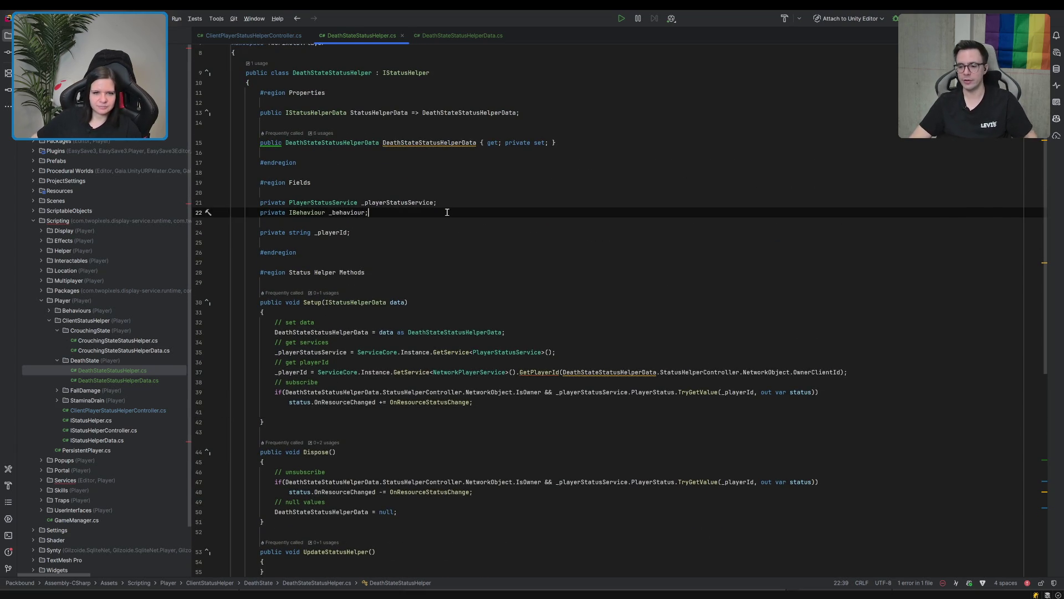
{"action": "key", "text": "Return"}
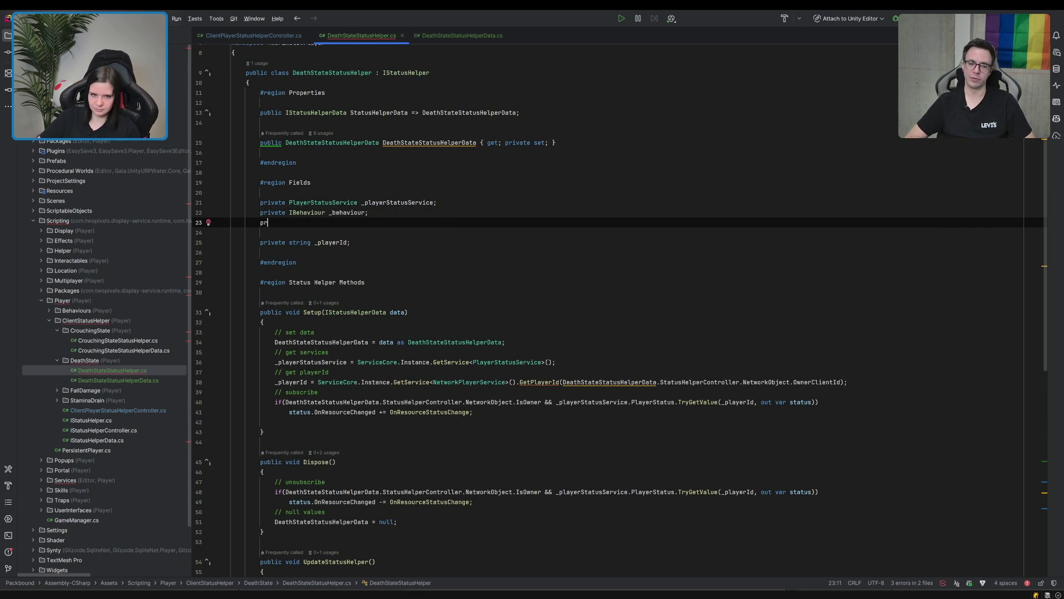
{"action": "type", "text": "private Playerbehav"}
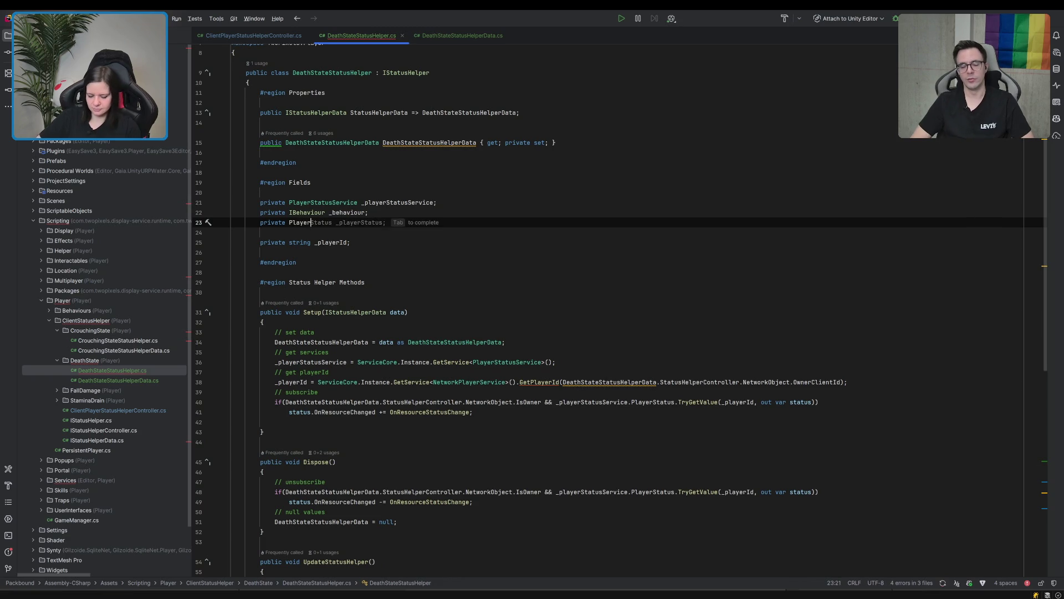
{"action": "key", "text": "Return"}
{"action": "key", "text": "Tab"}
{"action": "double_click", "coordinate": [399, 222]}
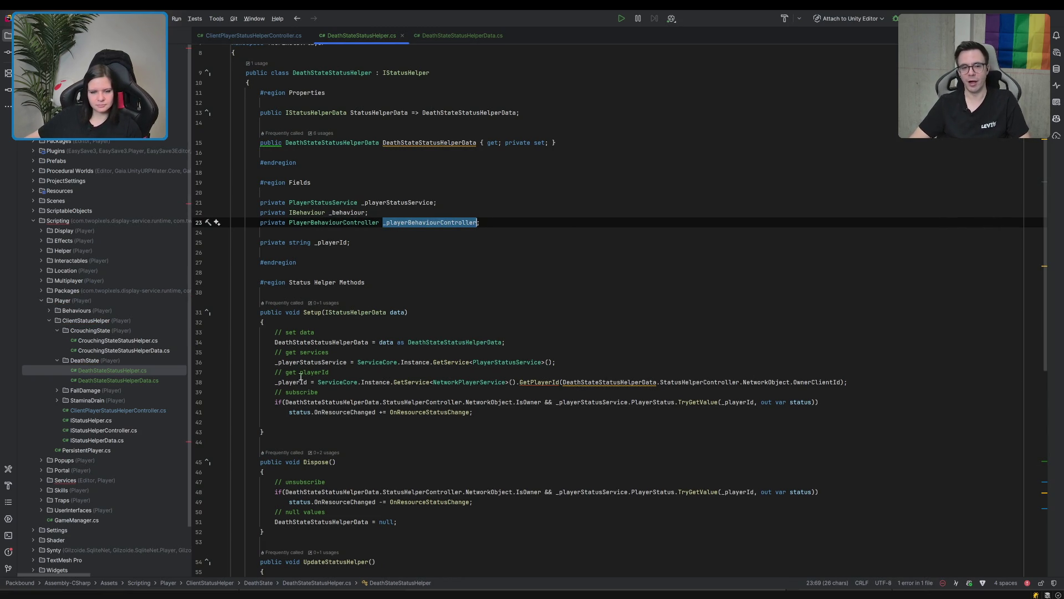
Change the Setup comment to '// set data' and begin '_playerBehaviourController =' below _playerId.
{"action": "left_click_drag", "start_coordinate": [286, 372], "coordinate": [295, 372]}
{"action": "key", "text": "shift+End"}
{"action": "type", "text": "et data"}
{"action": "left_click", "coordinate": [860, 387]}
{"action": "key", "text": "Return"}
{"action": "type", "text": "_playerBehaviourController ="}
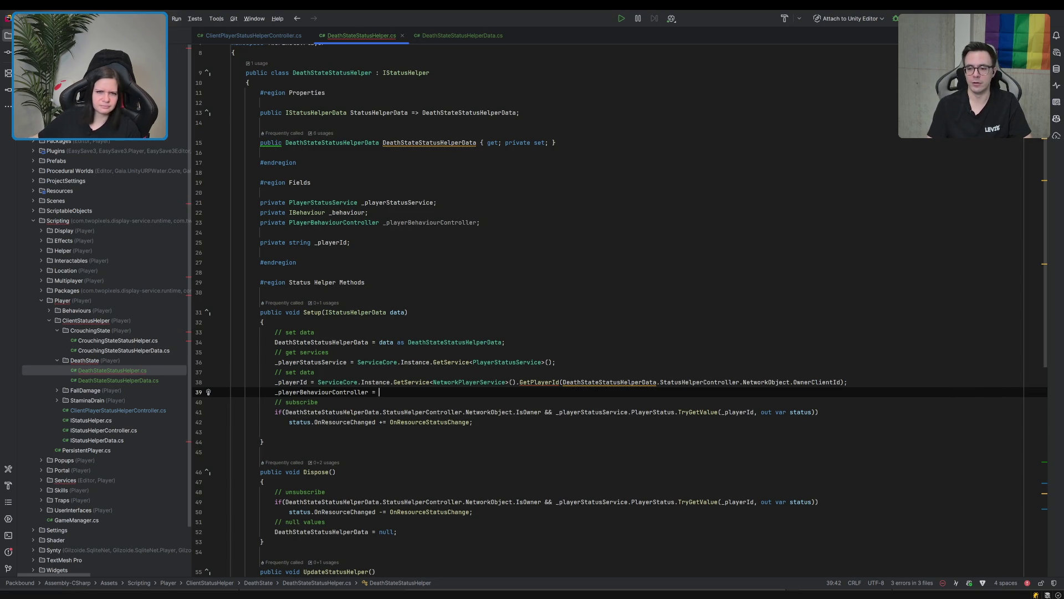
Expand Behaviours > Crouch and open CrouchBehaviour.cs and CrouchBehaviourData.cs.
{"action": "left_click", "coordinate": [49, 310]}
{"action": "left_click", "coordinate": [57, 320]}
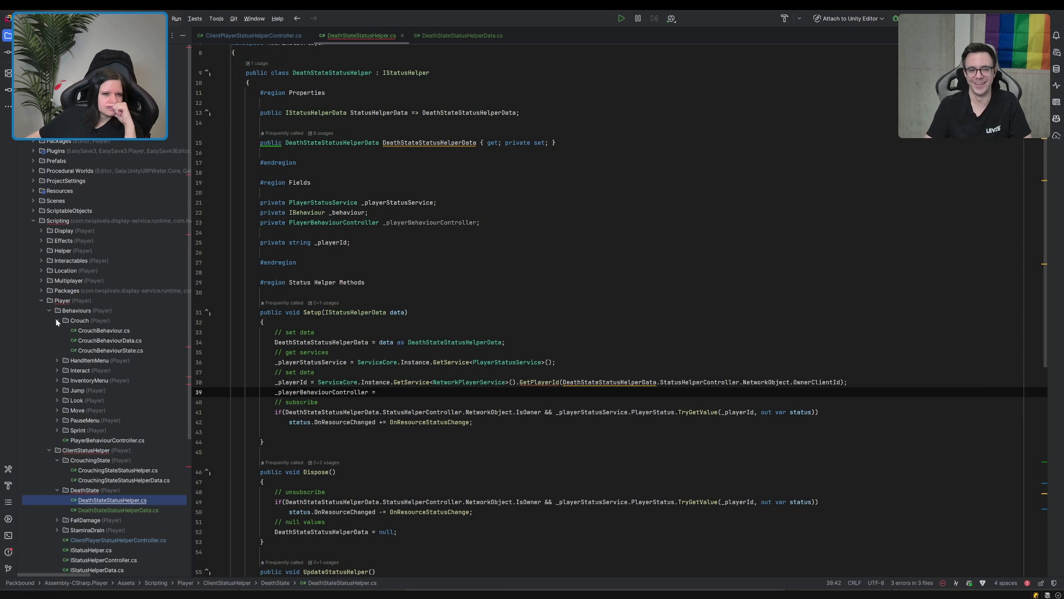
{"action": "left_click", "coordinate": [92, 332]}
{"action": "double_click", "coordinate": [92, 332]}
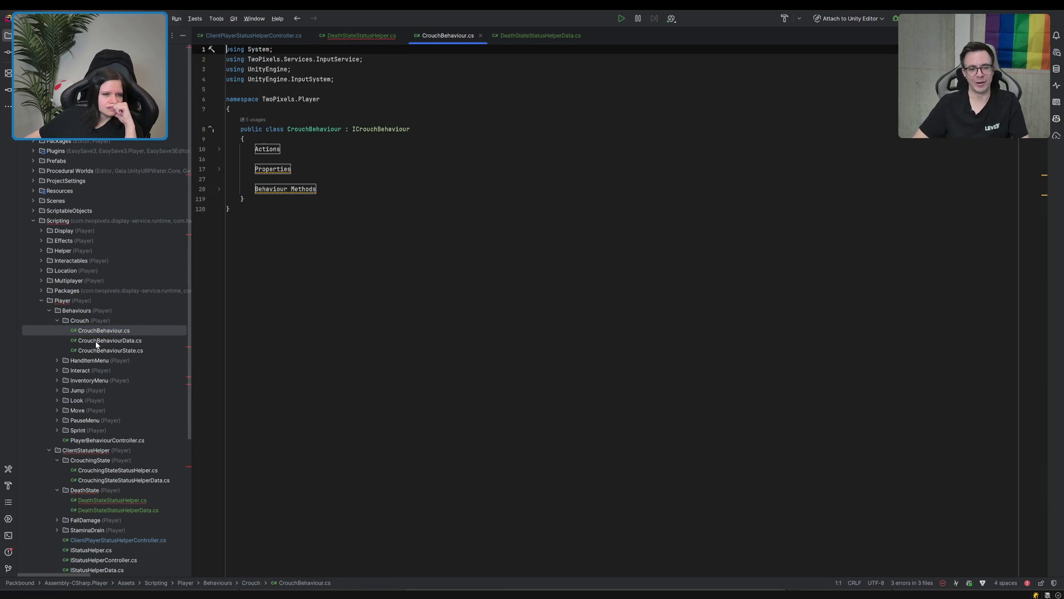
{"action": "double_click", "coordinate": [95, 341]}
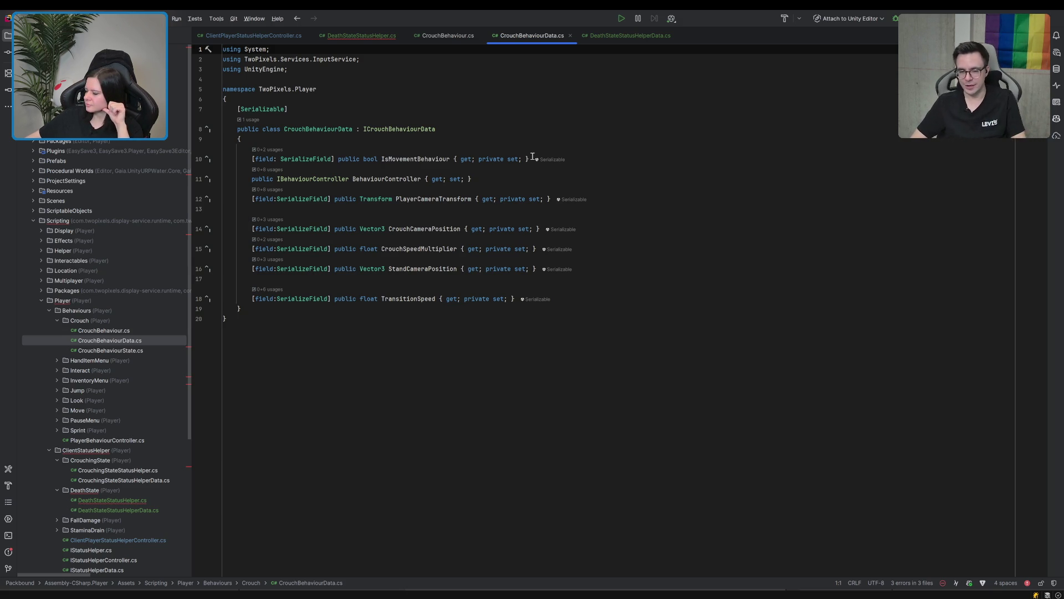
In DeathStateStatusHelper.cs, accept the suggested _playerBehaviourController assignment on line 39.
{"action": "left_click", "coordinate": [356, 36]}
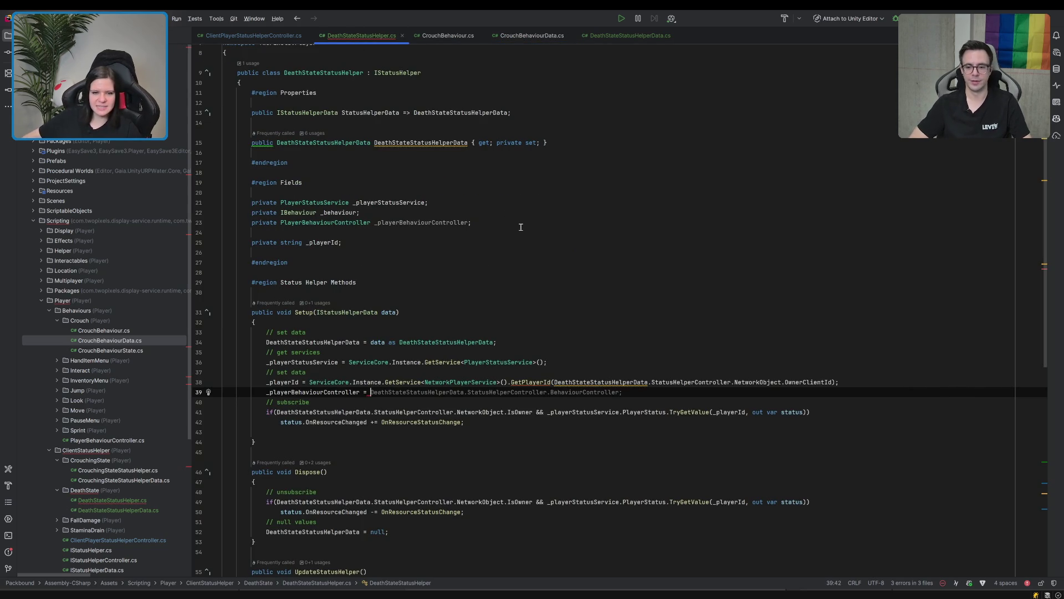
{"action": "scroll", "coordinate": [521, 227], "scroll_direction": "down", "scroll_amount": 2}
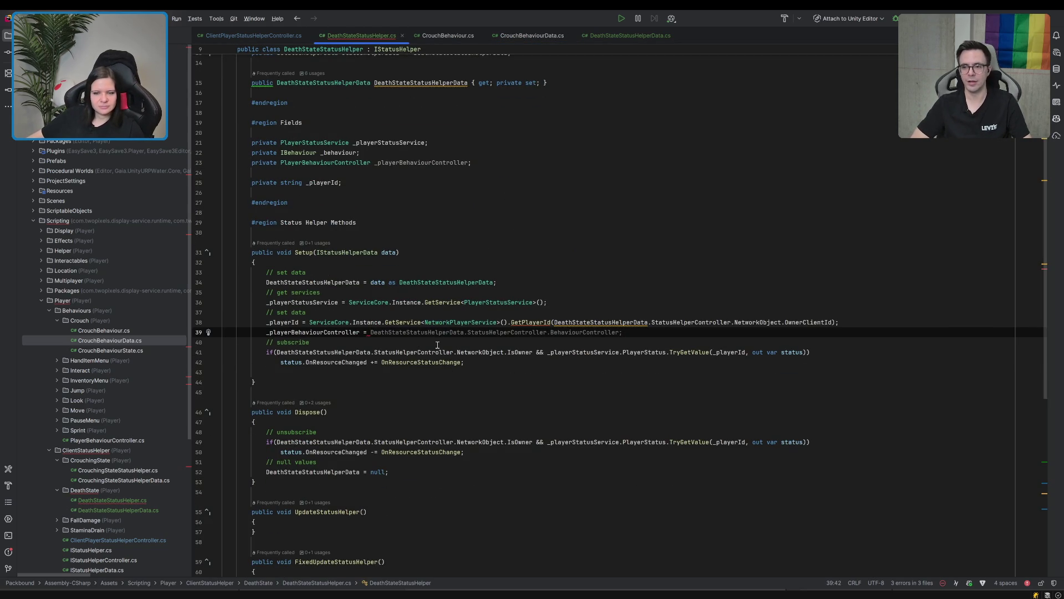
{"action": "key", "text": "Tab"}
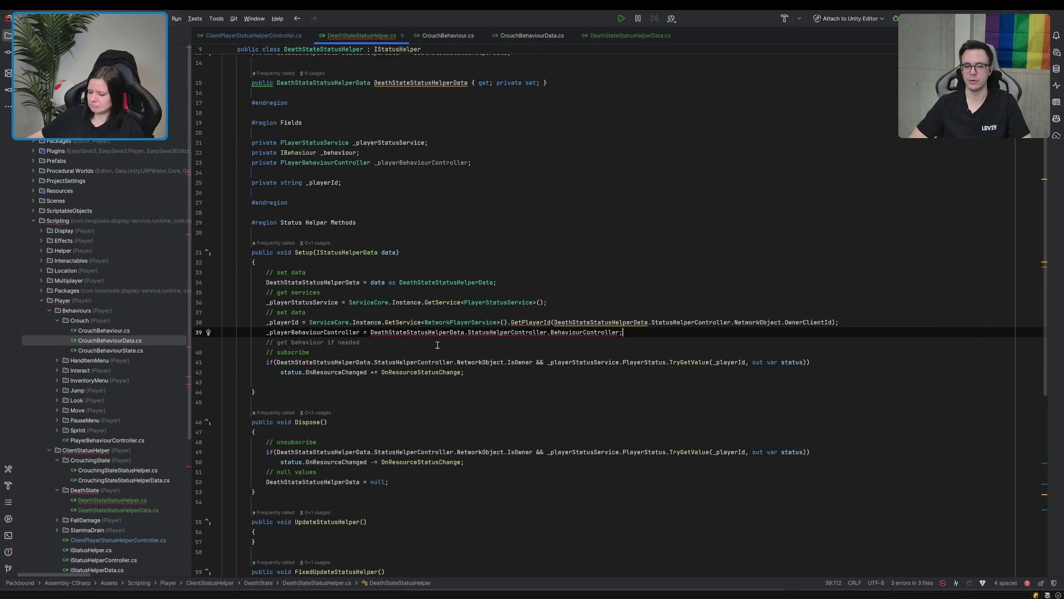
{"action": "left_click", "coordinate": [438, 345]}
{"action": "left_click", "coordinate": [629, 335]}
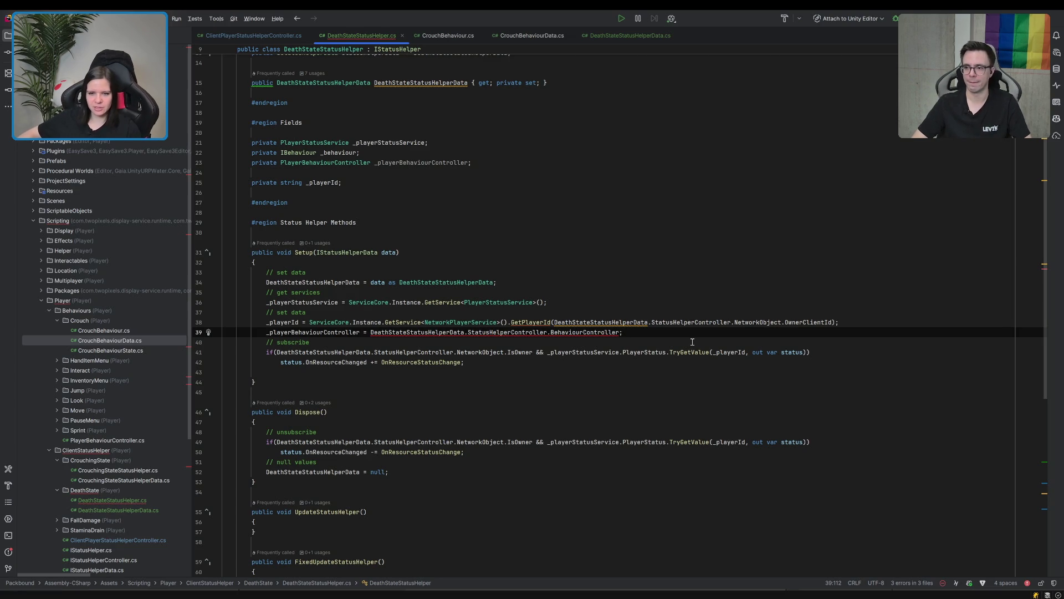
Switch to CrouchBehaviourData.cs and focus its BehaviourController property on line 11.
{"action": "scroll", "coordinate": [672, 340], "scroll_direction": "down", "scroll_amount": 4}
{"action": "scroll", "coordinate": [670, 340], "scroll_direction": "up", "scroll_amount": 6}
{"action": "scroll", "coordinate": [670, 340], "scroll_direction": "down", "scroll_amount": 3}
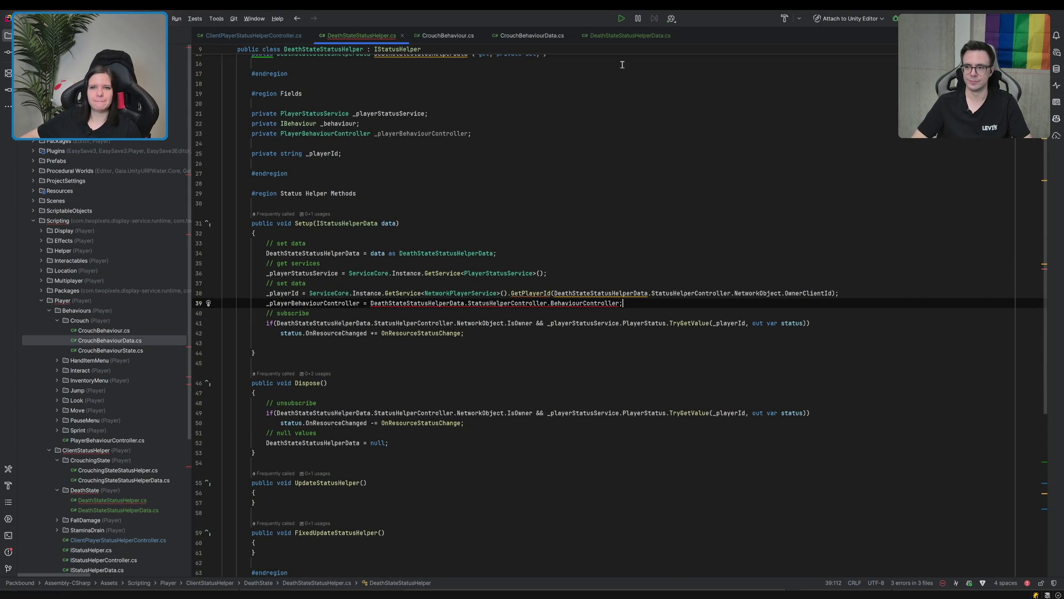
{"action": "left_click", "coordinate": [527, 35]}
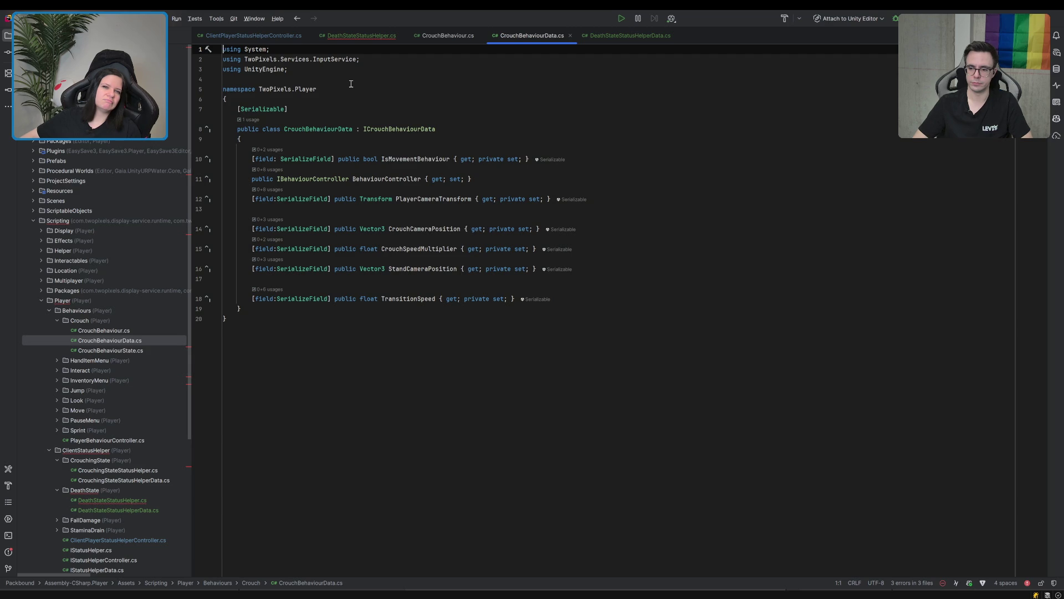
{"action": "left_click", "coordinate": [392, 179]}
Find all usages of BehaviourController, then return to DeathStateStatusHelper.cs.
{"action": "key", "text": "alt+F7"}
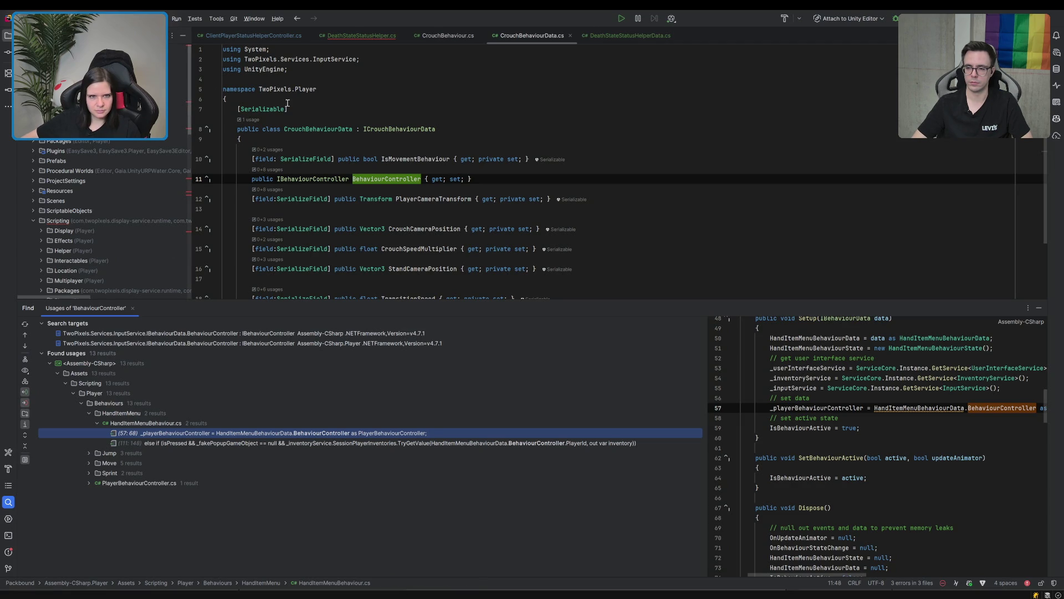
{"action": "left_click", "coordinate": [132, 308]}
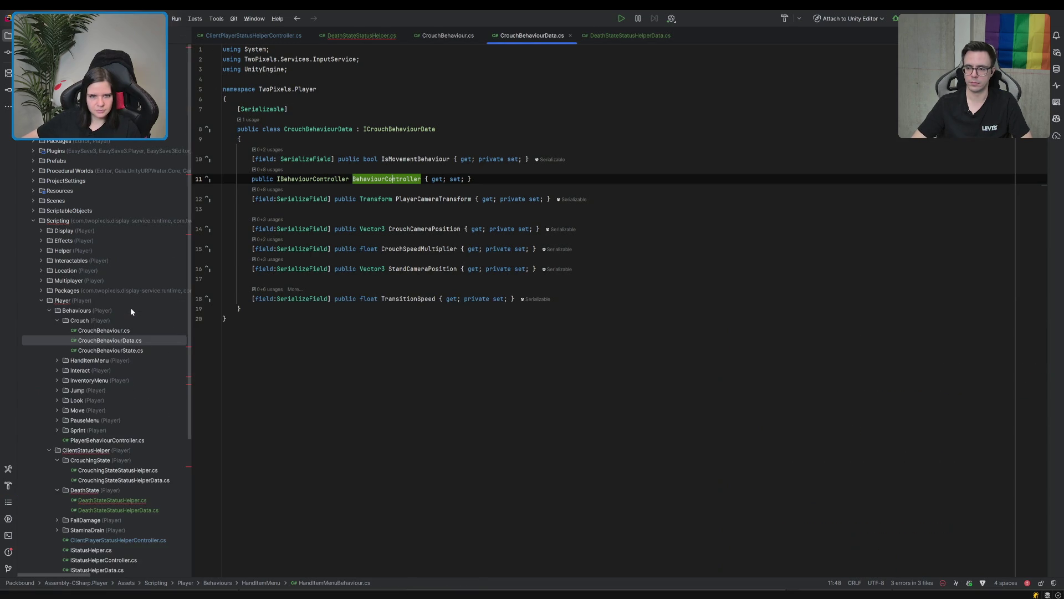
{"action": "left_click", "coordinate": [357, 35]}
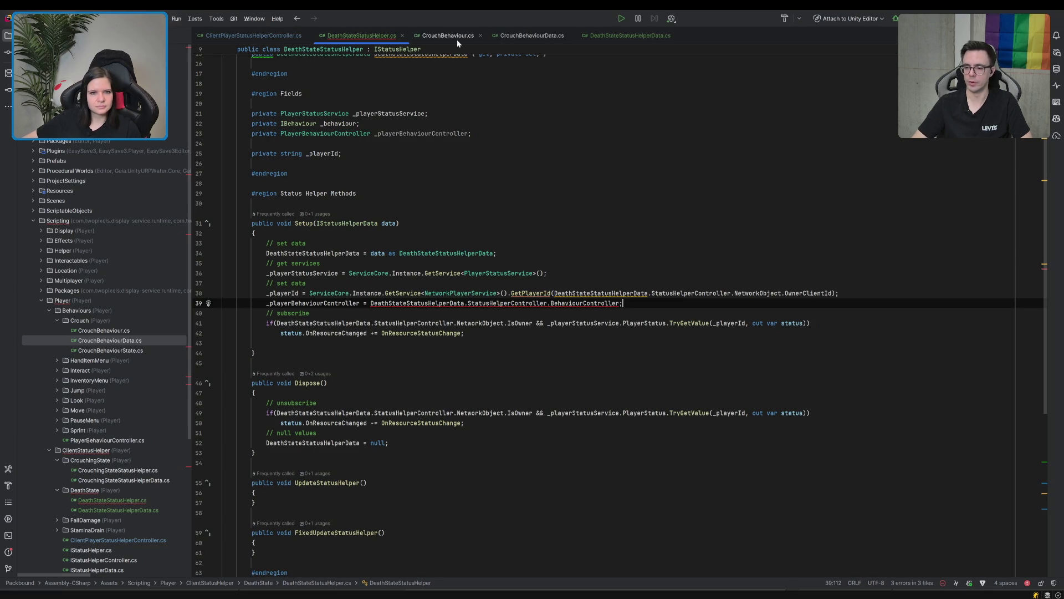
Inspect the IStatusHelper and IStatusHelperData interfaces, selecting the StatusHelperController property.
{"action": "scroll", "coordinate": [608, 147], "scroll_direction": "up", "scroll_amount": 5}
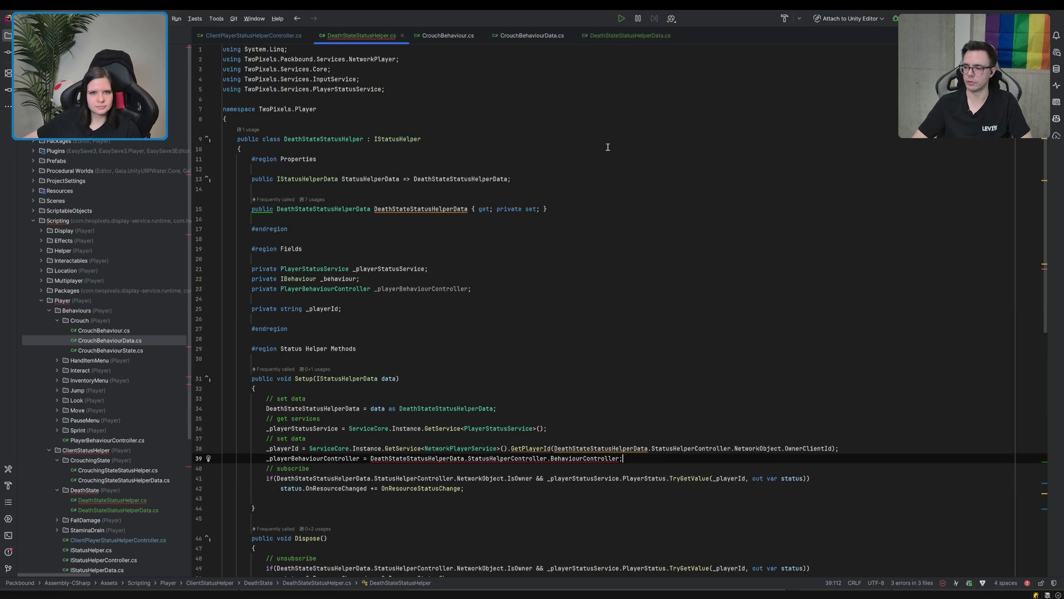
{"action": "left_click", "coordinate": [407, 138], "text": "ctrl"}
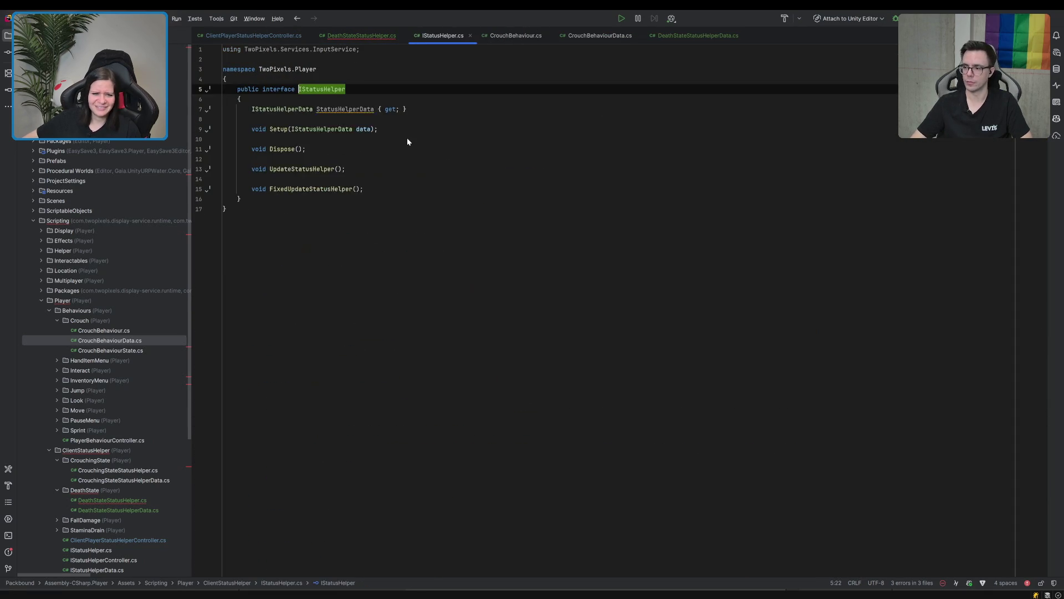
{"action": "left_click", "coordinate": [470, 35]}
{"action": "left_click", "coordinate": [632, 36]}
{"action": "left_click", "coordinate": [427, 108], "text": "ctrl"}
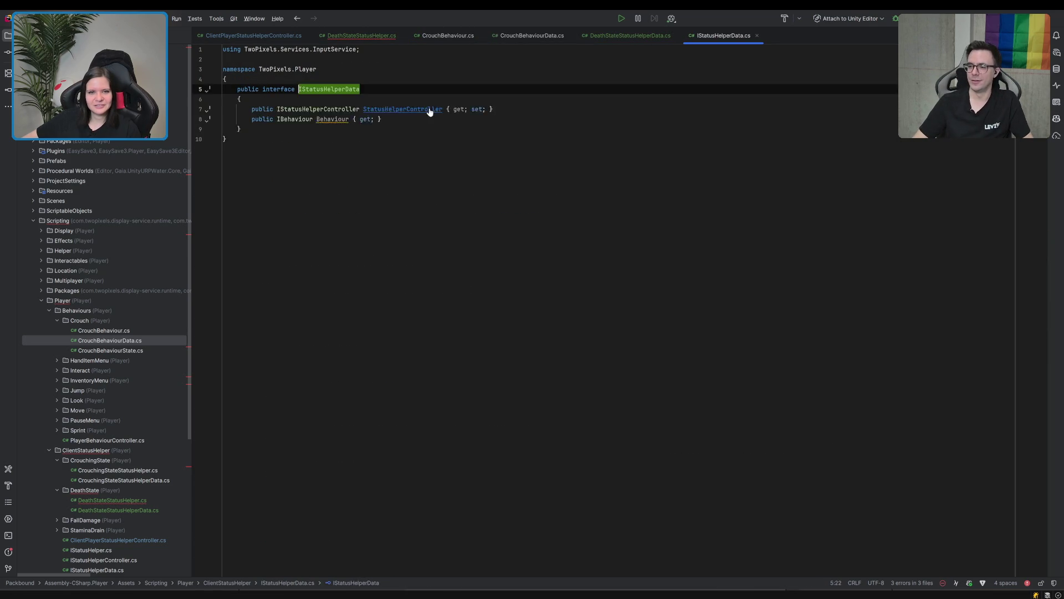
{"action": "left_click", "coordinate": [331, 129]}
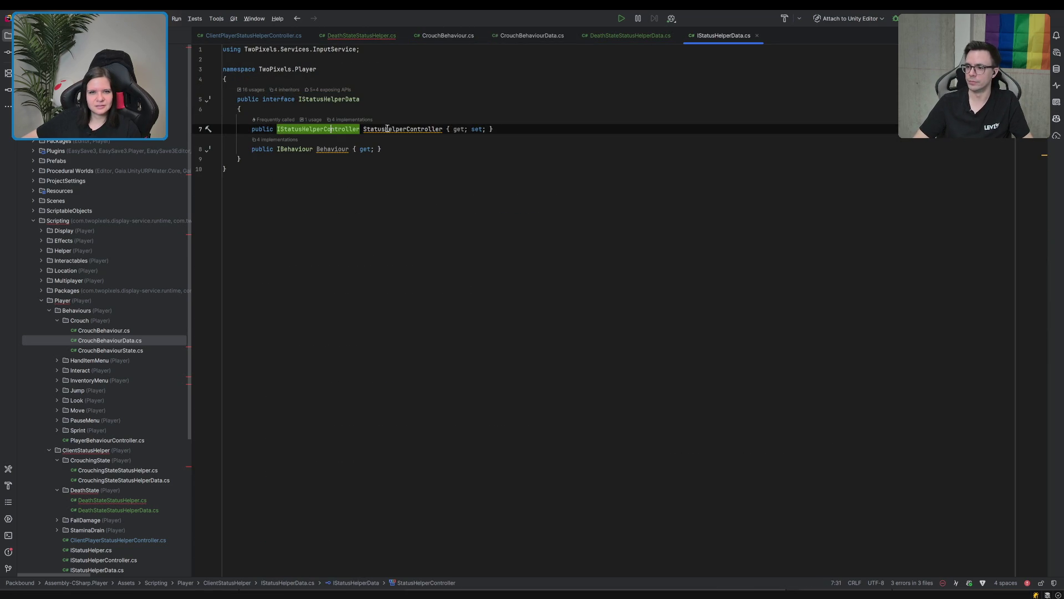
{"action": "double_click", "coordinate": [403, 129]}
{"action": "key", "text": "ctrl+c"}
{"action": "left_click", "coordinate": [355, 35]}
{"action": "scroll", "coordinate": [462, 341], "scroll_direction": "down", "scroll_amount": 5}
End line 39 with StatusHelperController.BehaviourController as PlayerBehaviourController, accepting completions with Tab.
{"action": "left_click", "coordinate": [385, 279]}
{"action": "double_click", "coordinate": [602, 280]}
{"action": "key", "text": "ctrl+v"}
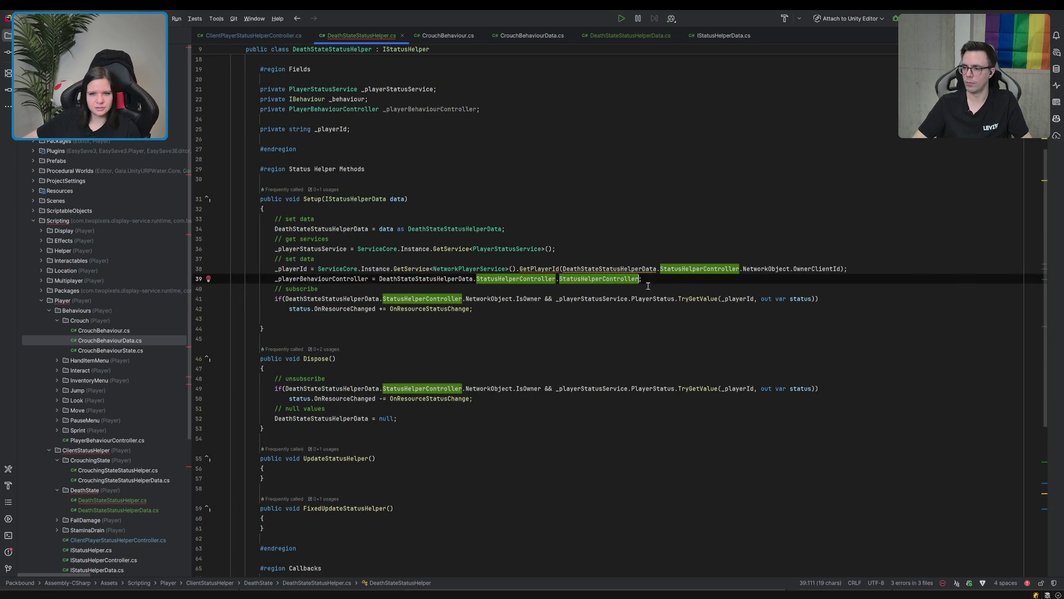
{"action": "double_click", "coordinate": [604, 279]}
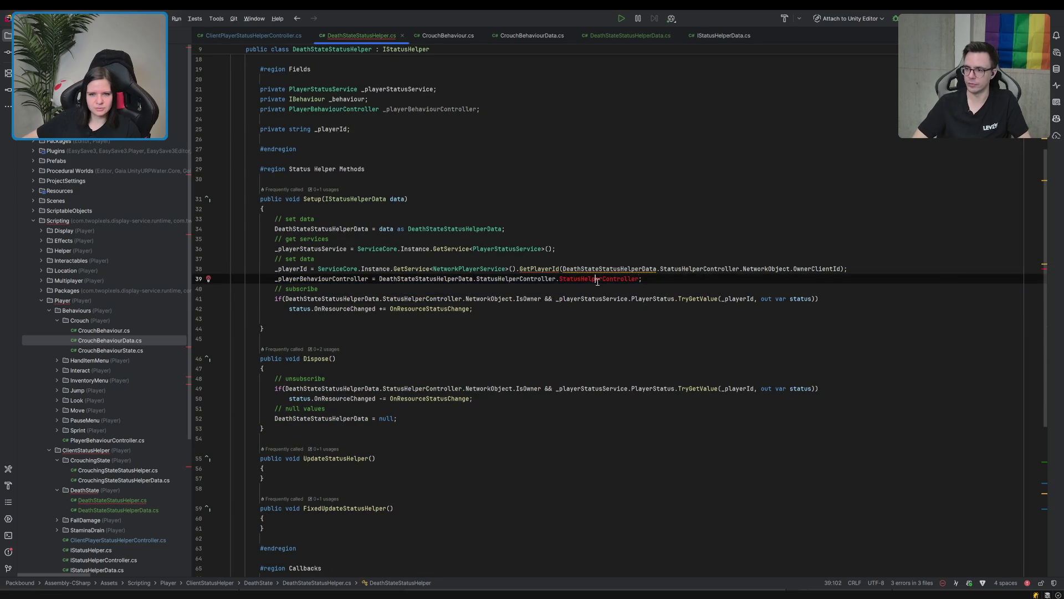
{"action": "type", "text": "g"}
{"action": "key", "text": "BackSpace"}
{"action": "type", "text": "ge"}
{"action": "key", "text": "BackSpace"}
{"action": "key", "text": "BackSpace"}
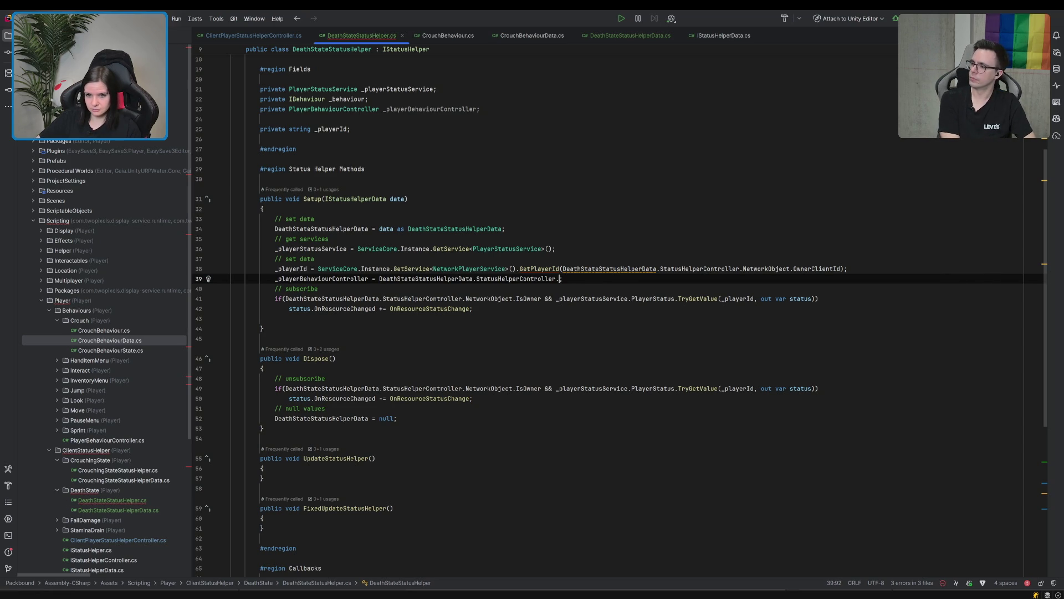
{"action": "key", "text": "Tab"}
{"action": "type", "text": "as"}
{"action": "key", "text": "Tab"}
{"action": "left_click", "coordinate": [622, 238]}
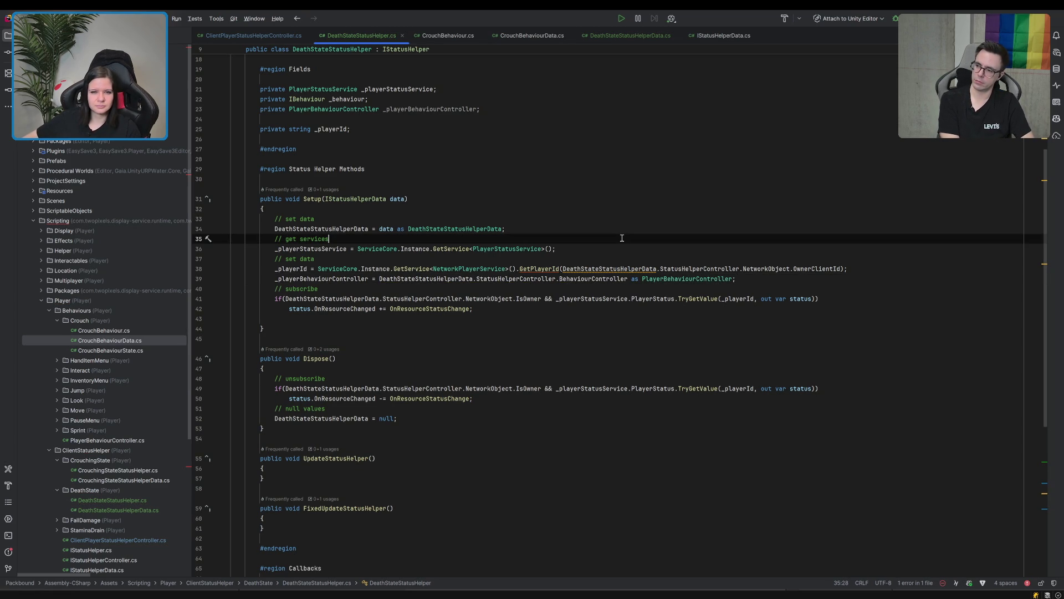
Paste _playerBehaviourController onto the empty line 75 after AddState in the zero-health branch.
{"action": "double_click", "coordinate": [300, 278]}
{"action": "key", "text": "ctrl+c"}
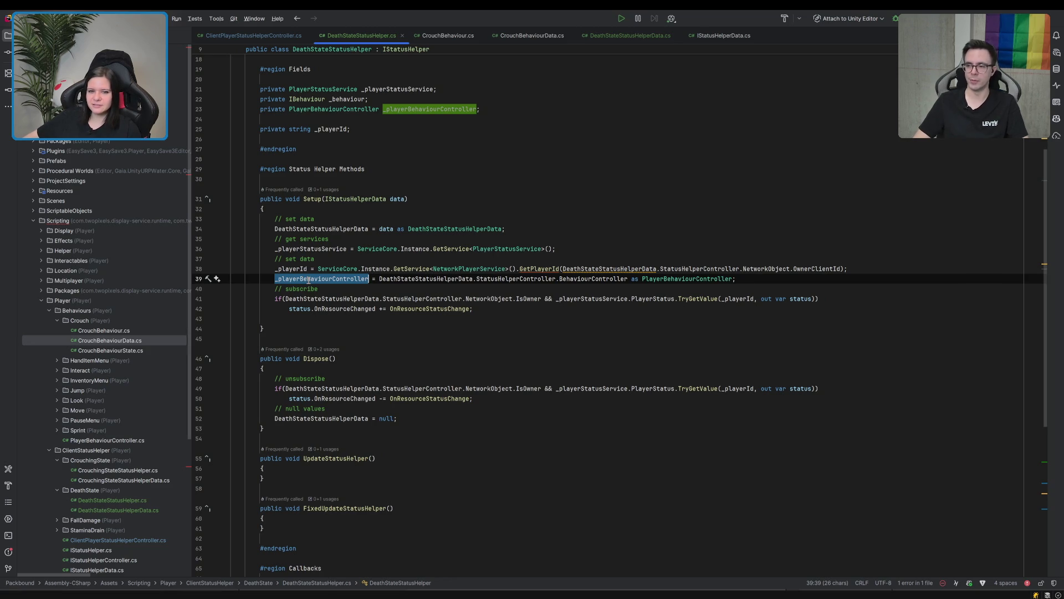
{"action": "scroll", "coordinate": [308, 280], "scroll_direction": "down", "scroll_amount": 10}
{"action": "scroll", "coordinate": [335, 275], "scroll_direction": "up", "scroll_amount": 7}
{"action": "left_click", "coordinate": [436, 347]}
{"action": "scroll", "coordinate": [437, 346], "scroll_direction": "down", "scroll_amount": 7}
{"action": "scroll", "coordinate": [421, 355], "scroll_direction": "up", "scroll_amount": 8}
{"action": "scroll", "coordinate": [412, 359], "scroll_direction": "up", "scroll_amount": 4}
{"action": "scroll", "coordinate": [404, 363], "scroll_direction": "down", "scroll_amount": 11}
{"action": "left_click", "coordinate": [399, 392]}
{"action": "key", "text": "ctrl+v"}
Complete line 75 as _playerBehaviourController.MovementEnabled = false;.
{"action": "scroll", "coordinate": [398, 363], "scroll_direction": "up", "scroll_amount": 4}
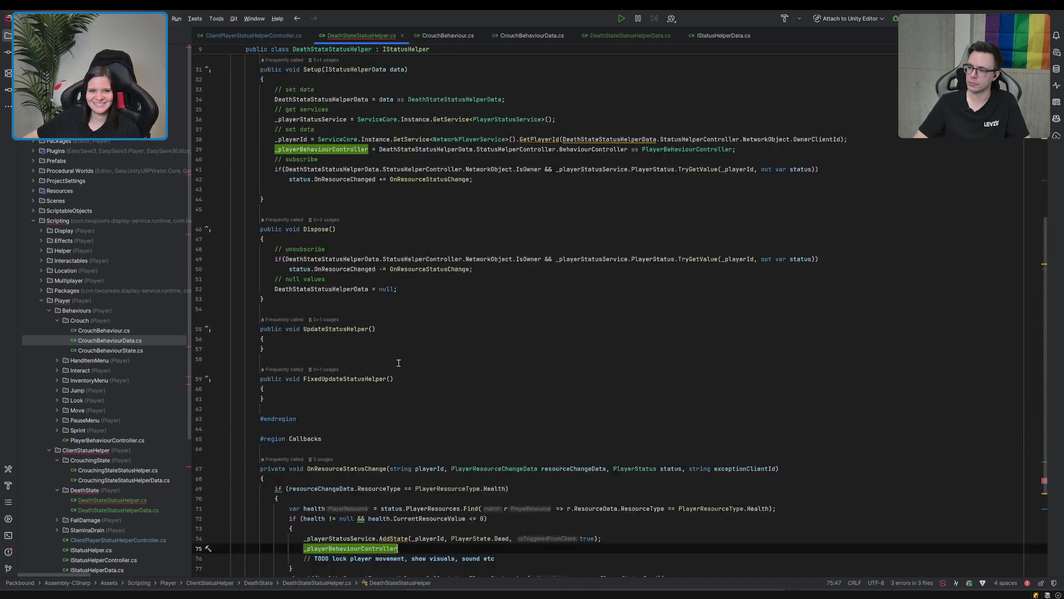
{"action": "scroll", "coordinate": [398, 363], "scroll_direction": "up", "scroll_amount": 3}
{"action": "scroll", "coordinate": [399, 362], "scroll_direction": "down", "scroll_amount": 5}
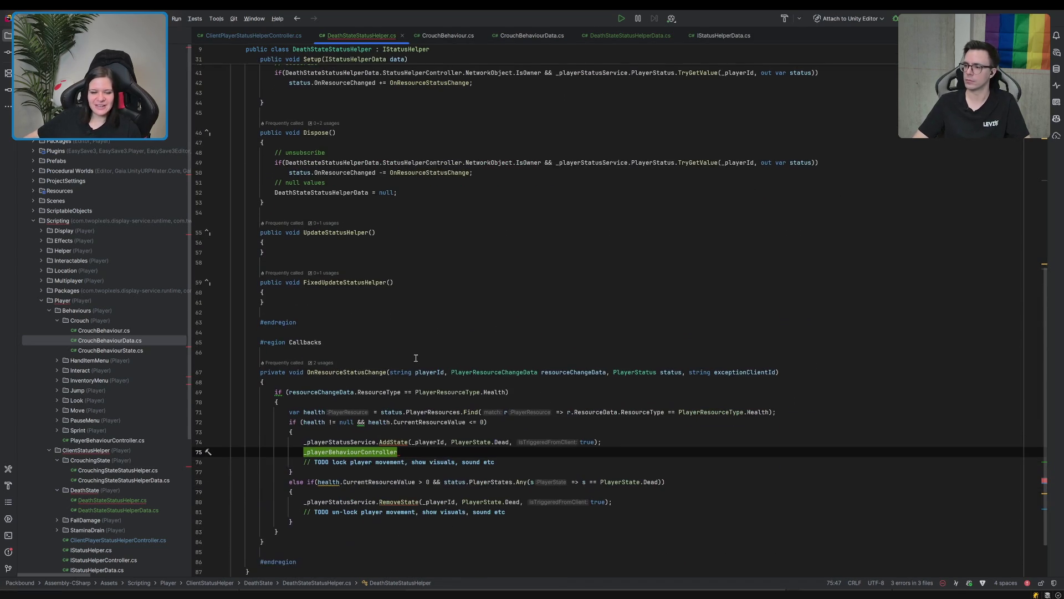
{"action": "type", "text": "."}
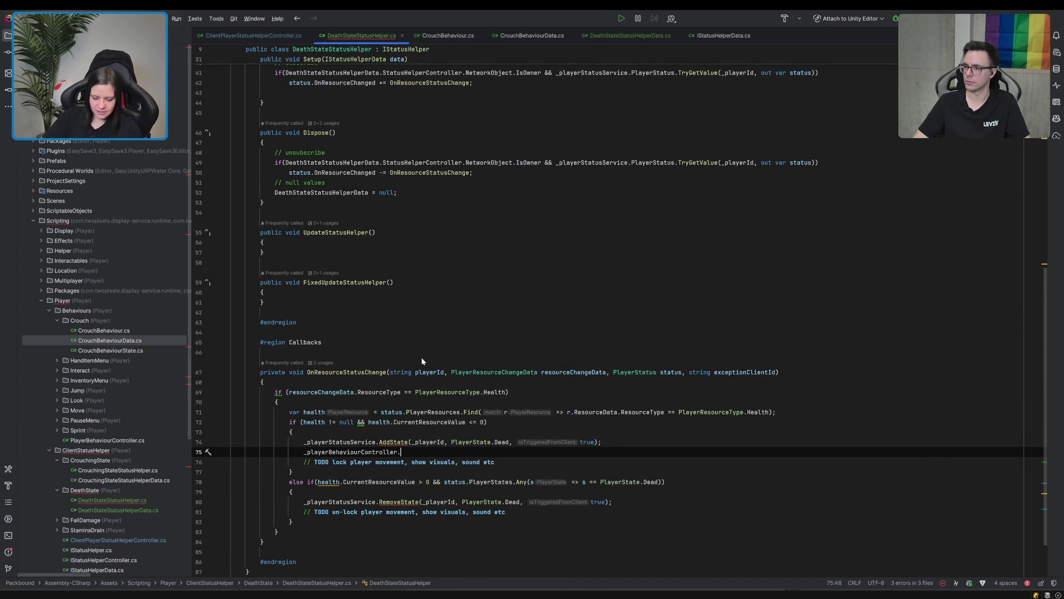
{"action": "type", "text": "lock"}
{"action": "key", "text": "BackSpace"}
{"action": "key", "text": "BackSpace"}
{"action": "key", "text": "BackSpace"}
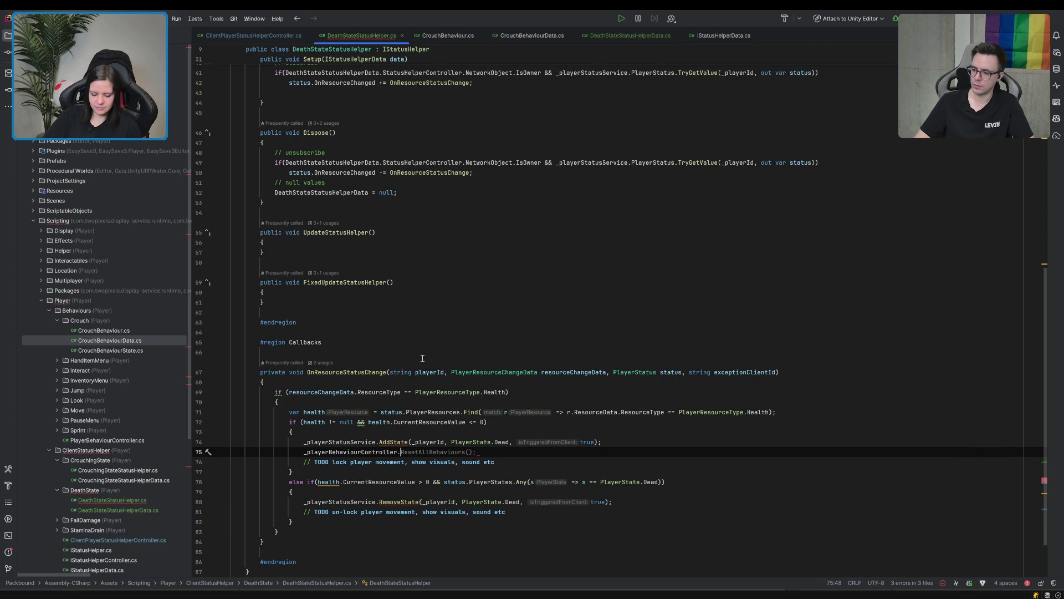
{"action": "type", "text": "move"}
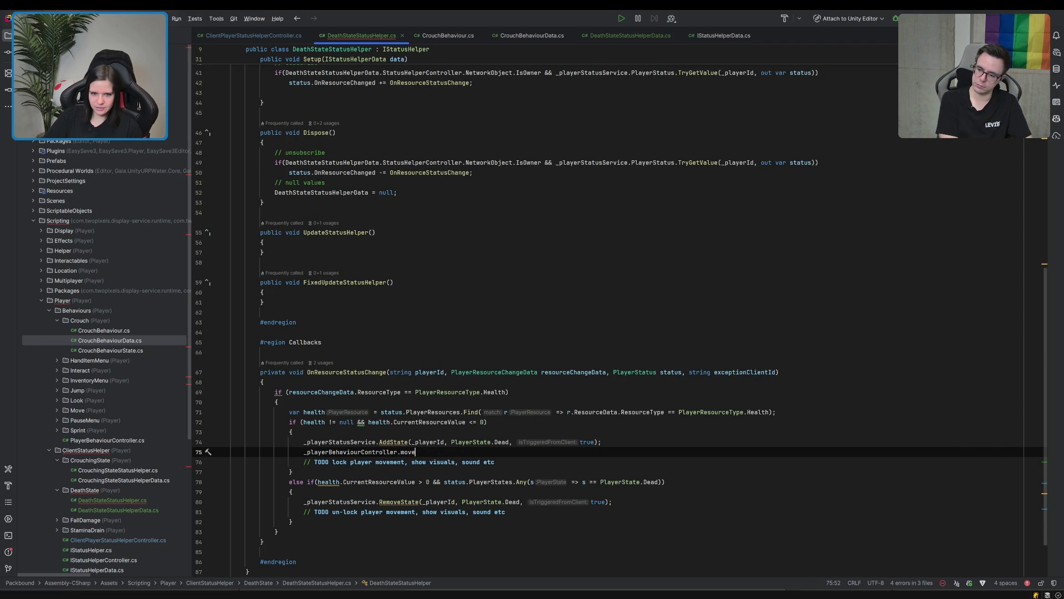
{"action": "key", "text": "Tab"}
{"action": "type", "text": "= false;"}
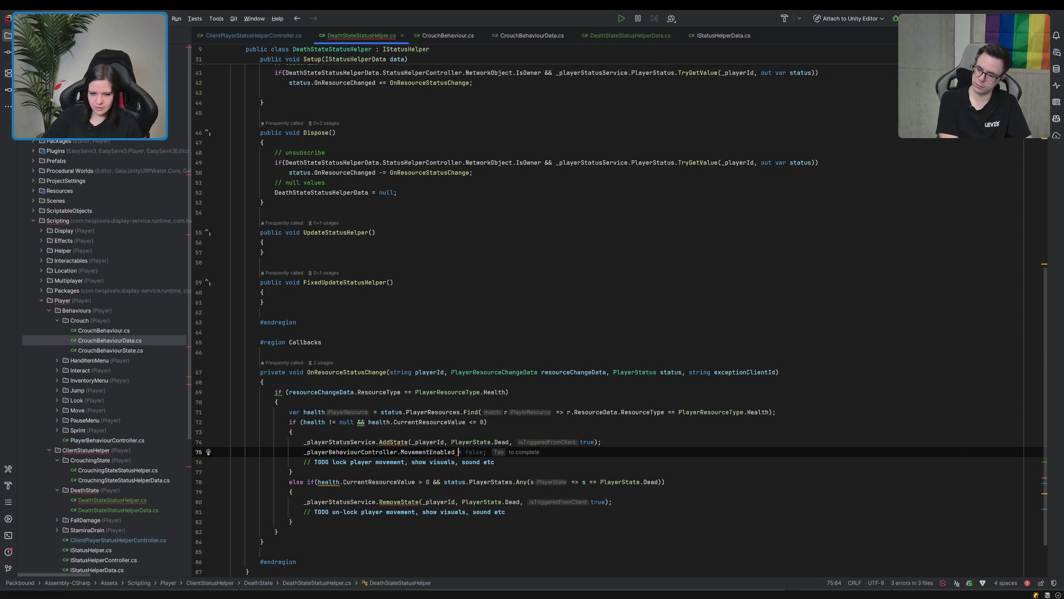
Review MovementEnabled and EnableMovementBehavioursRpc in PlayerBehaviourController, then return to DeathStateStatusHelper.cs.
{"action": "left_click", "coordinate": [427, 452], "text": "ctrl"}
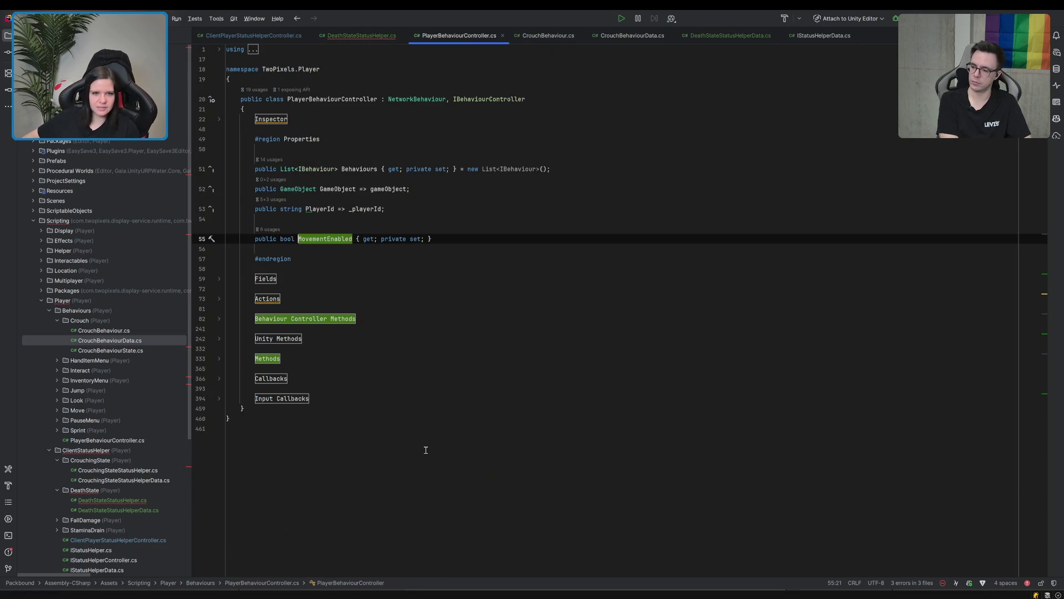
{"action": "left_click", "coordinate": [219, 359]}
{"action": "scroll", "coordinate": [297, 396], "scroll_direction": "down", "scroll_amount": 5}
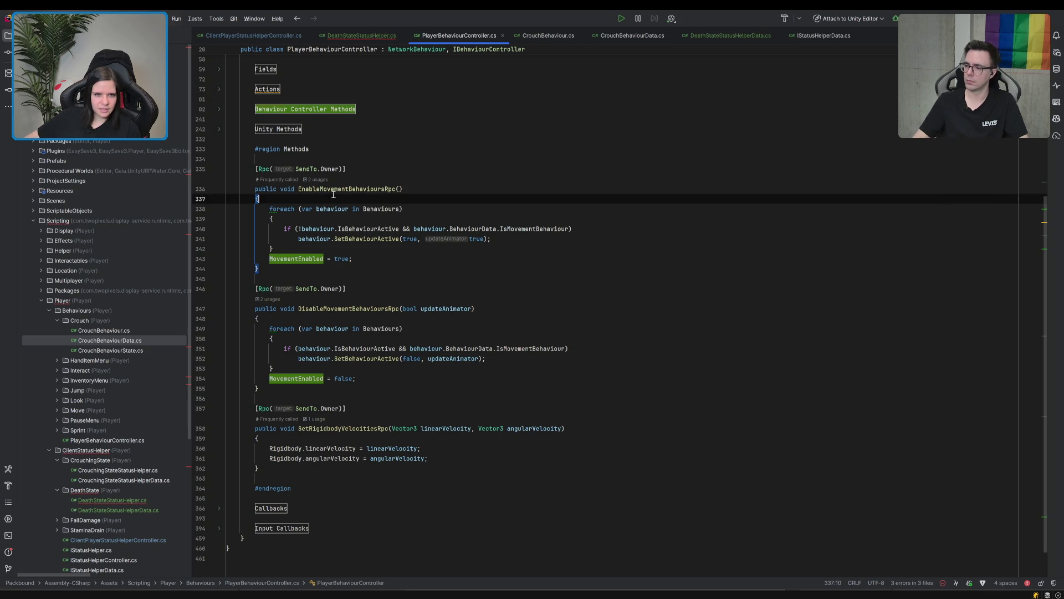
{"action": "left_click", "coordinate": [334, 189]}
{"action": "scroll", "coordinate": [287, 193], "scroll_direction": "up", "scroll_amount": 4}
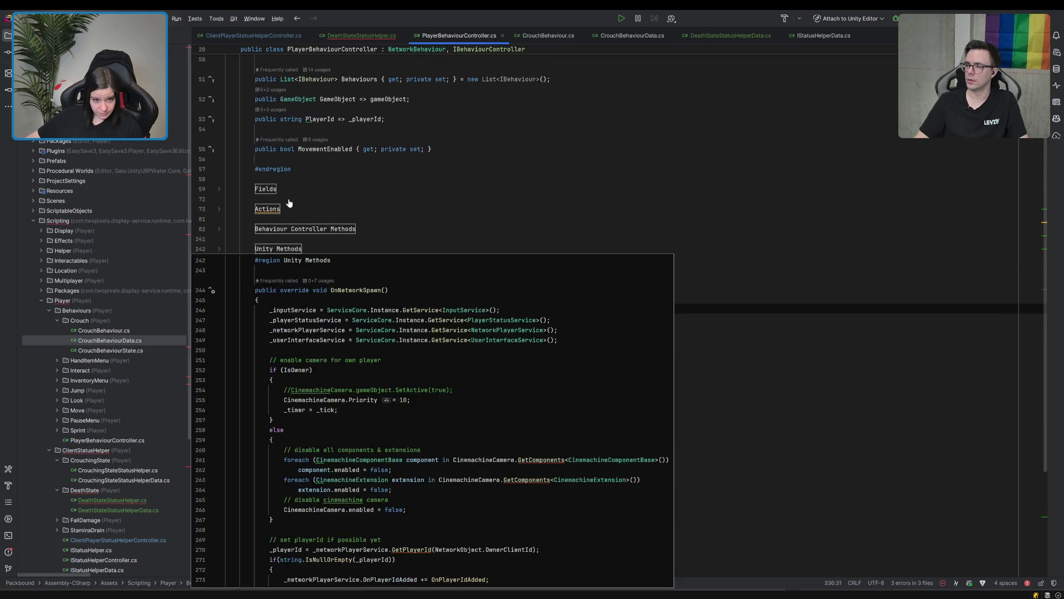
{"action": "double_click", "coordinate": [351, 308]}
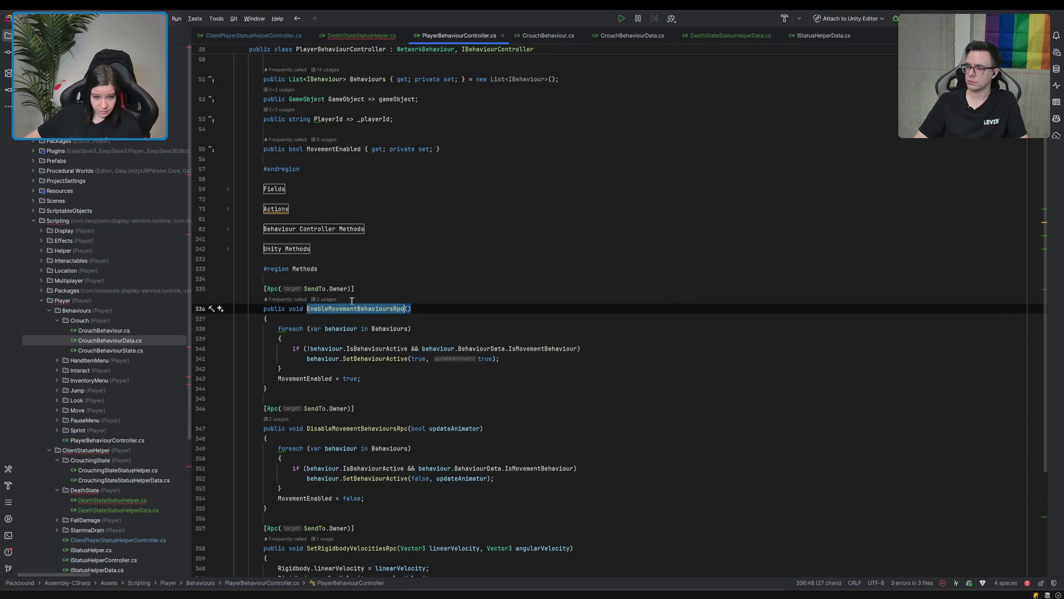
{"action": "left_click", "coordinate": [344, 35]}
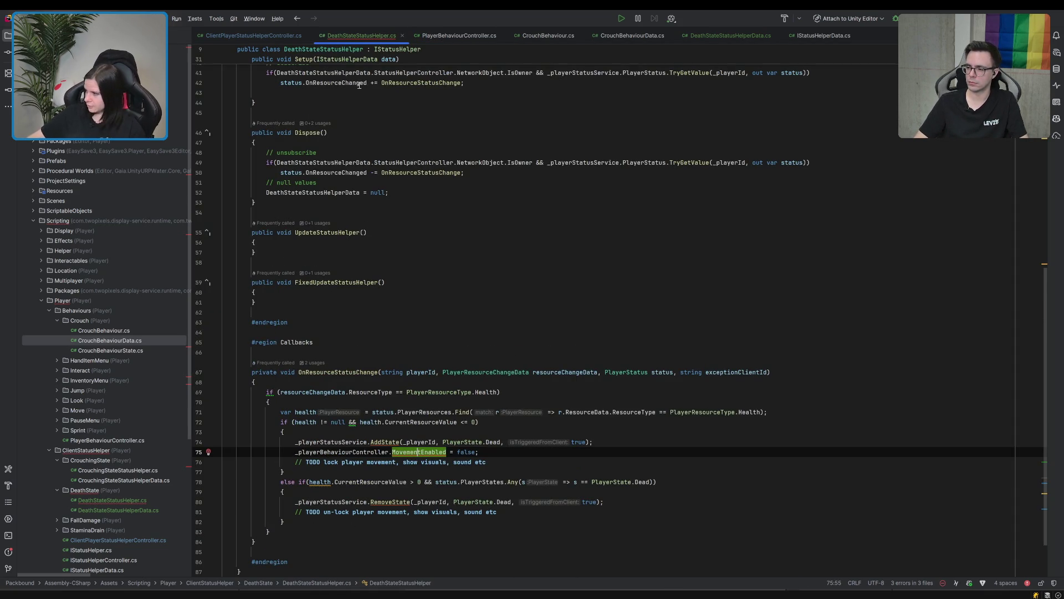